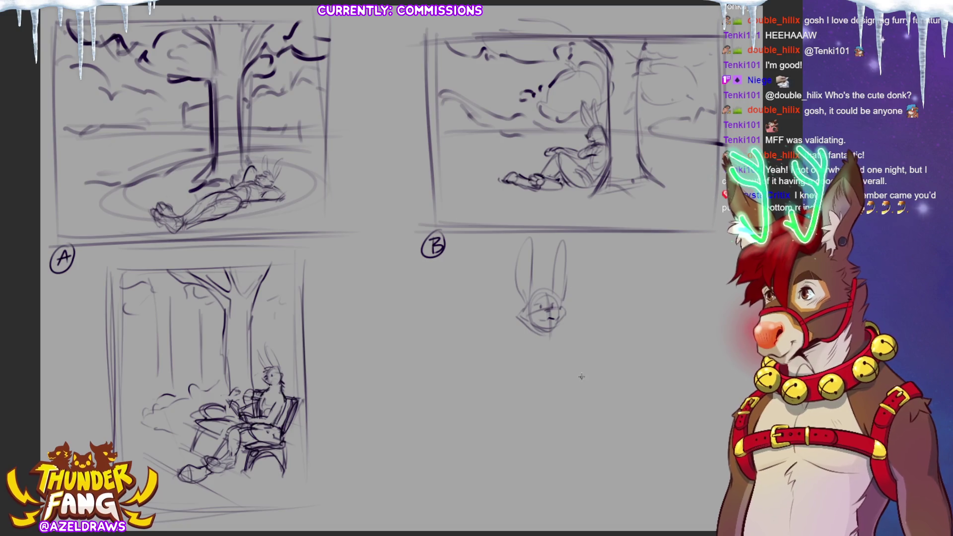
- Sketch the bunny's chin and oval torso under the new head beside thumbnail B
mouse_move(530, 322)
mouse_down()
mouse_move(550, 349)
mouse_move(547, 359)
mouse_move(577, 330)
mouse_move(571, 390)
mouse_up()
mouse_move(539, 339)
mouse_down()
mouse_move(552, 380)
mouse_move(586, 376)
mouse_up()
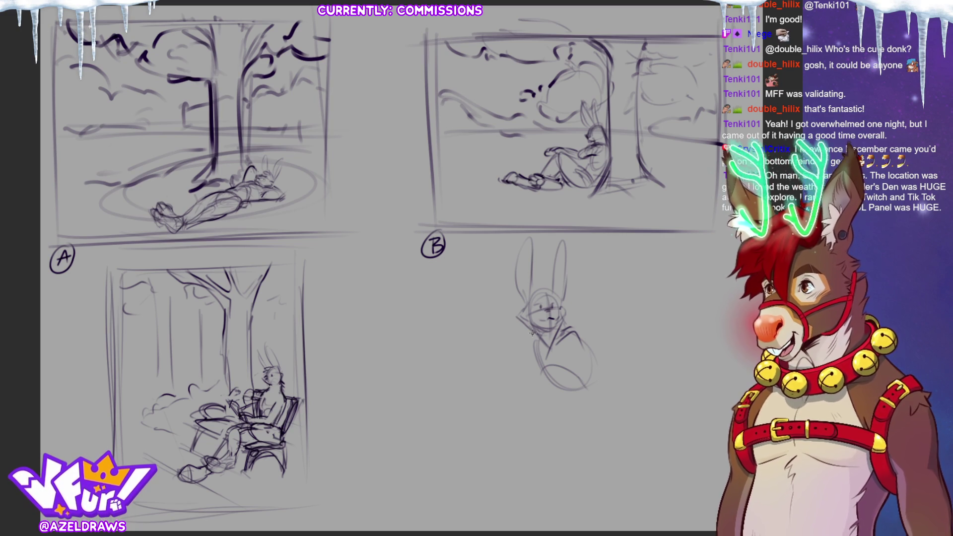
mouse_move(531, 348)
mouse_down()
mouse_move(556, 400)
mouse_move(590, 372)
mouse_move(599, 403)
mouse_move(578, 334)
mouse_move(562, 376)
mouse_up()
mouse_move(565, 332)
mouse_down()
mouse_move(554, 372)
mouse_move(530, 361)
mouse_up()
mouse_move(532, 336)
mouse_down()
mouse_move(522, 355)
mouse_move(534, 405)
mouse_up()
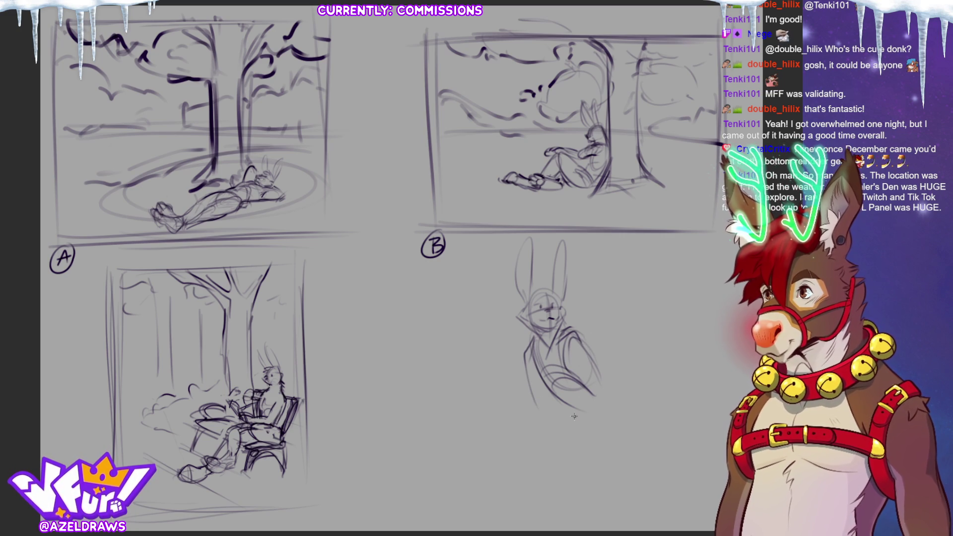
mouse_move(576, 369)
mouse_down()
mouse_move(570, 393)
mouse_move(594, 354)
mouse_move(567, 407)
mouse_move(578, 391)
mouse_move(591, 404)
mouse_up()
mouse_move(527, 404)
mouse_down()
mouse_move(516, 419)
mouse_move(518, 404)
mouse_move(564, 398)
mouse_up()
- Draw a long leg line and a looped bent leg, undoing the last bold stroke
drag(542, 398, 507, 460)
mouse_move(519, 422)
mouse_down()
mouse_move(551, 437)
mouse_move(543, 454)
mouse_up()
mouse_move(555, 421)
mouse_down()
mouse_move(520, 464)
mouse_move(520, 454)
mouse_up()
mouse_move(559, 403)
mouse_down()
mouse_move(543, 450)
mouse_move(557, 405)
mouse_up()
key(ctrl+z)
key(ctrl+z)
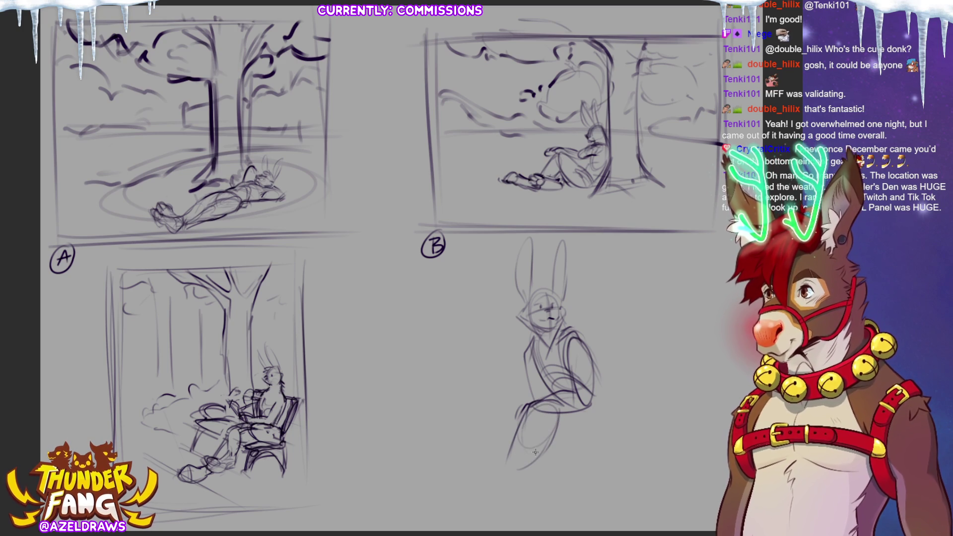
- Extend the leg down to a foot with toes, and add shin, back, arm and knee lines
mouse_move(522, 454)
mouse_down()
mouse_move(513, 475)
mouse_move(441, 479)
mouse_move(489, 503)
mouse_move(524, 475)
mouse_up()
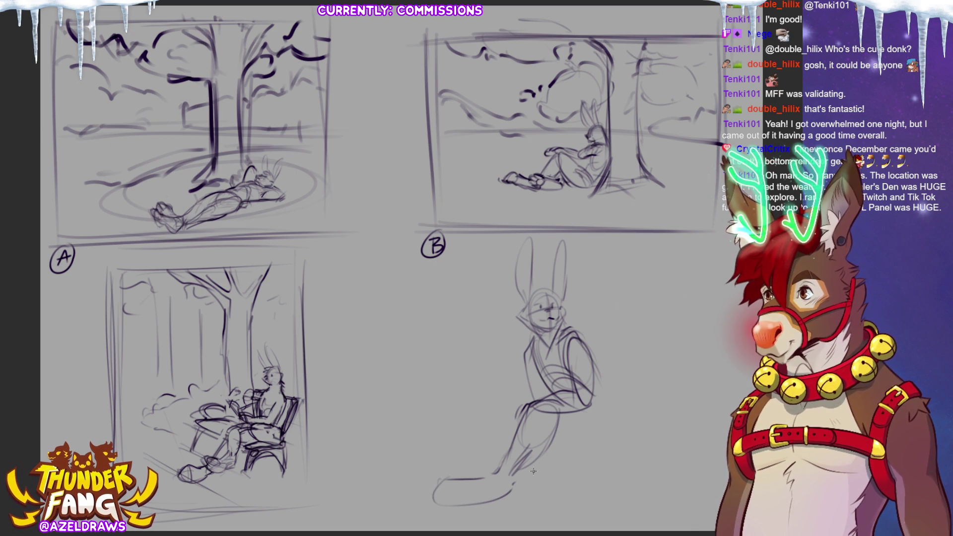
mouse_move(454, 502)
mouse_down()
mouse_move(476, 503)
mouse_move(438, 504)
mouse_move(461, 491)
mouse_move(453, 503)
mouse_move(511, 489)
mouse_up()
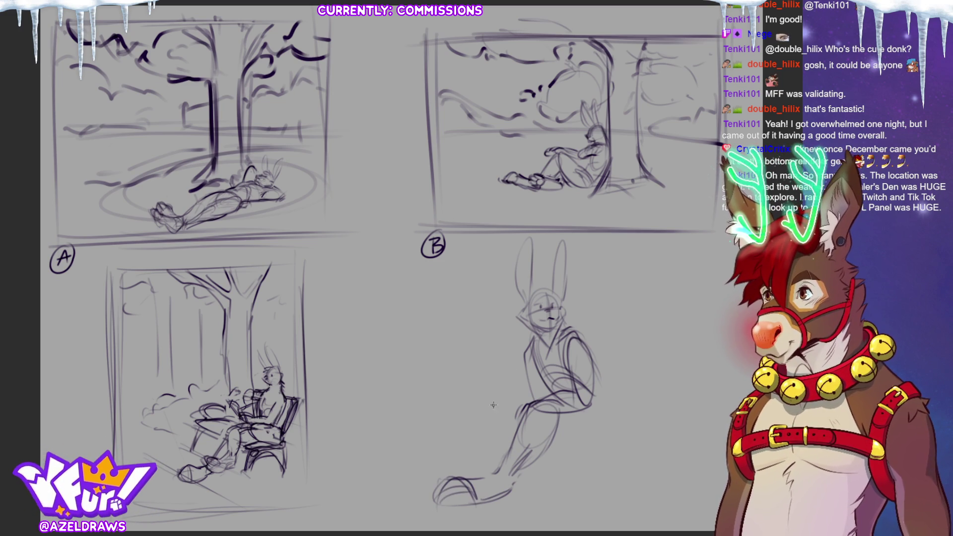
drag(494, 408, 491, 454)
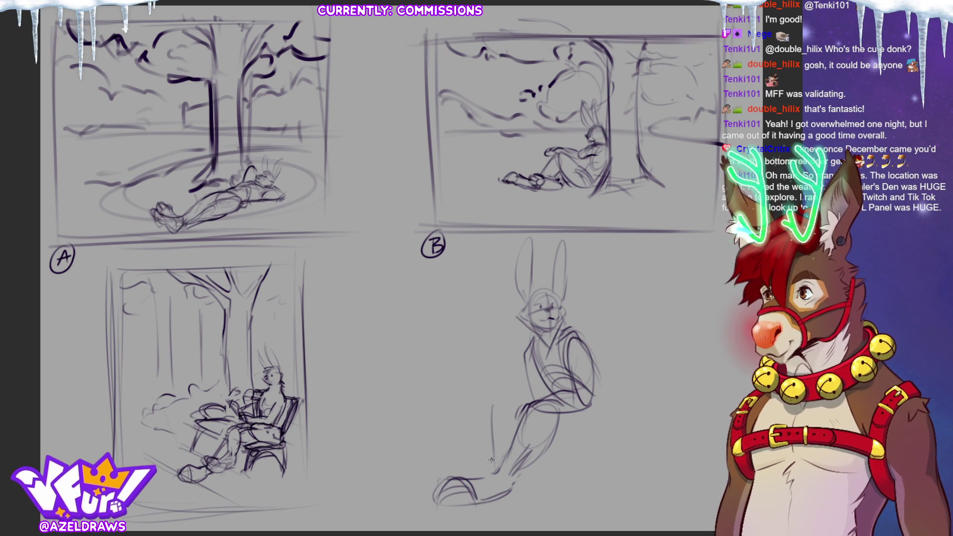
drag(575, 337, 601, 404)
drag(593, 371, 589, 394)
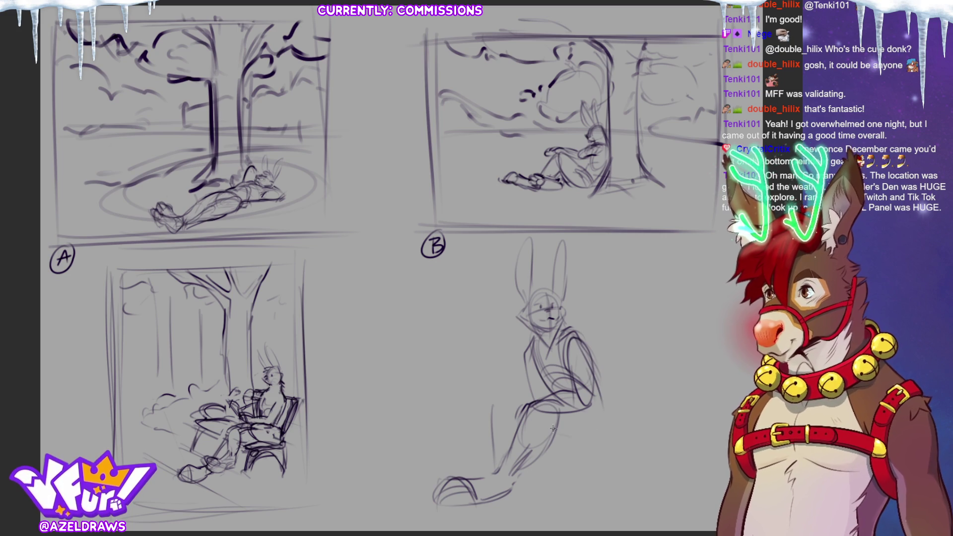
mouse_move(549, 432)
mouse_down()
mouse_move(583, 444)
mouse_move(598, 402)
mouse_move(581, 436)
mouse_up()
mouse_move(593, 388)
mouse_down()
mouse_move(605, 427)
mouse_move(610, 406)
mouse_move(601, 418)
mouse_move(618, 426)
mouse_move(614, 394)
mouse_up()
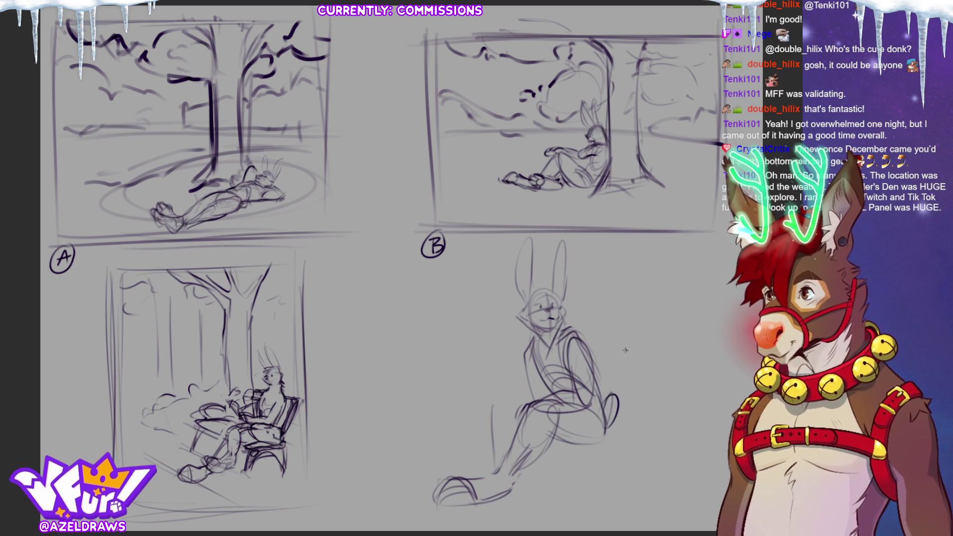
- Refine the outstretched leg's edges, the torso's left side, the shin and the foot curve
mouse_move(487, 411)
mouse_down()
mouse_move(521, 402)
mouse_move(488, 442)
mouse_move(494, 463)
mouse_up()
drag(517, 423, 511, 456)
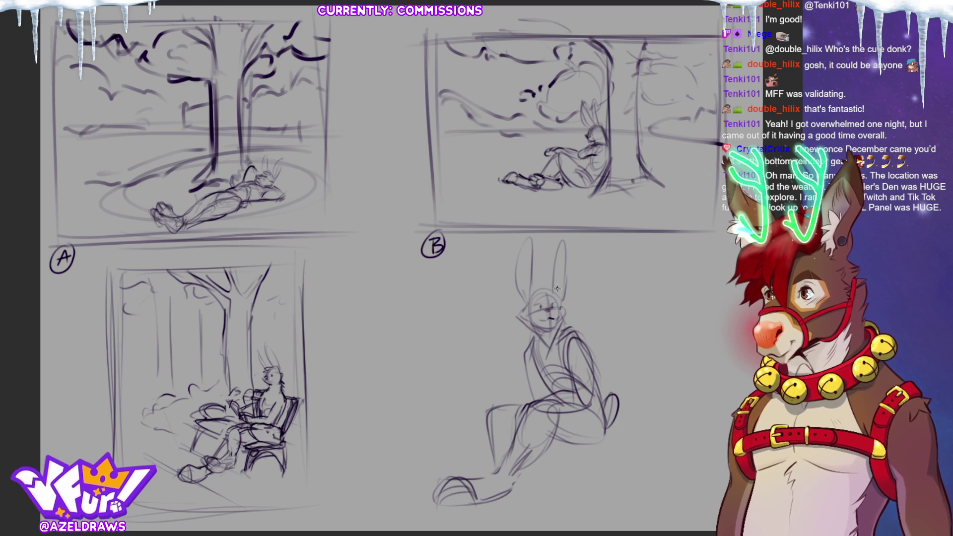
mouse_move(525, 343)
mouse_down()
mouse_move(514, 391)
mouse_move(483, 398)
mouse_move(470, 428)
mouse_move(499, 398)
mouse_move(502, 407)
mouse_up()
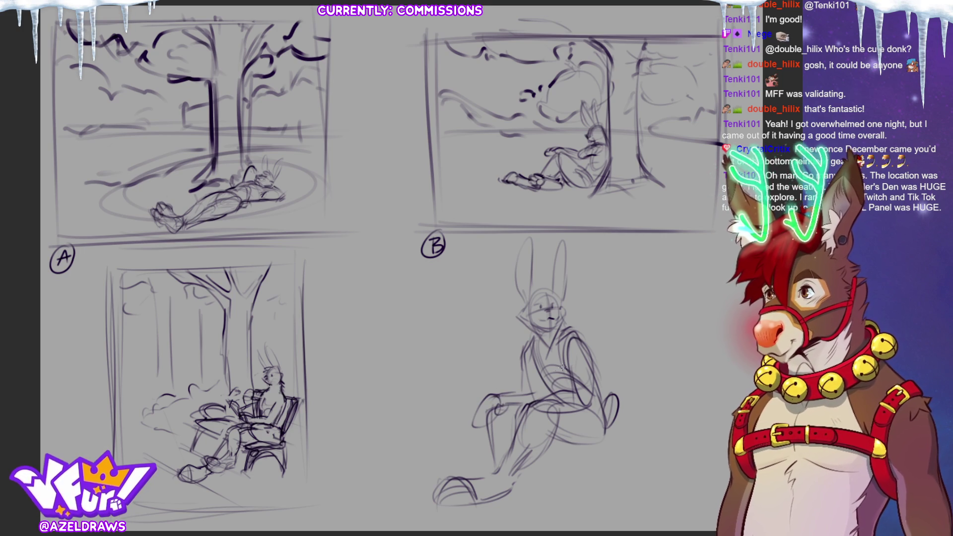
drag(488, 422, 481, 470)
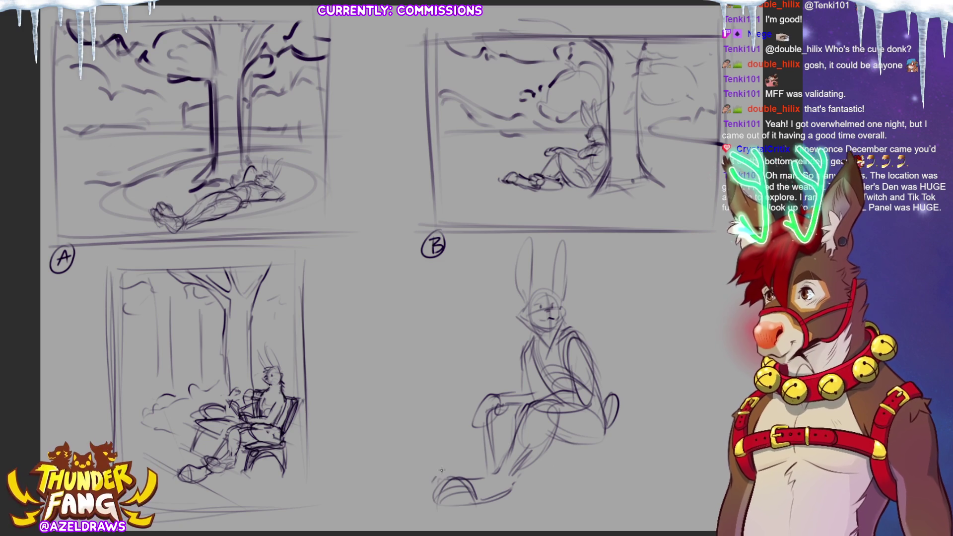
mouse_move(493, 476)
mouse_down()
mouse_move(460, 465)
mouse_move(432, 485)
mouse_up()
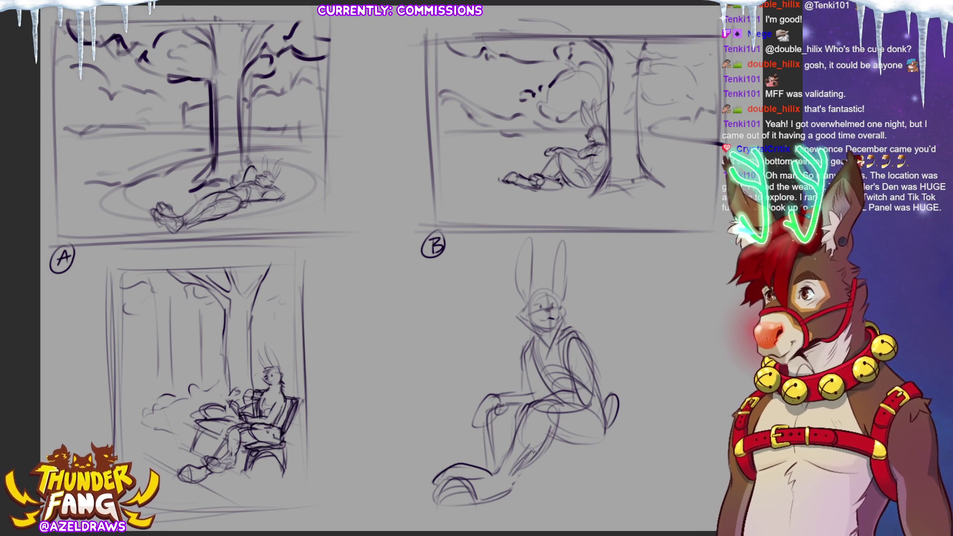
- Scale the new bunny sketch down and shift it right with a free transform
key(ctrl+t)
drag(553, 257, 599, 349)
key(Return)
- Rough in ground, bench and diagonal guide lines around the seated bunny, redrawing the bench line
mouse_move(586, 427)
mouse_down()
mouse_move(654, 434)
mouse_move(646, 437)
mouse_up()
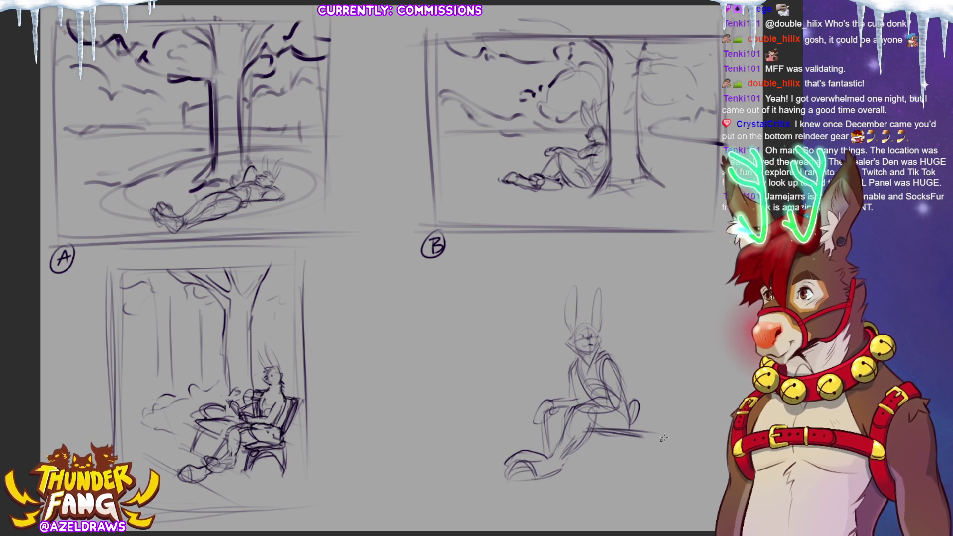
drag(663, 370, 645, 438)
drag(527, 376, 674, 373)
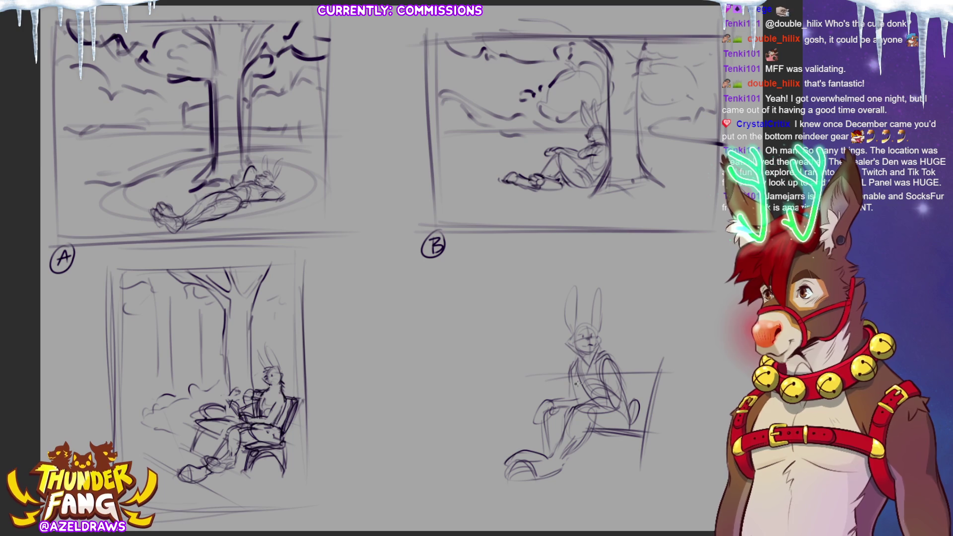
mouse_move(537, 398)
mouse_down()
mouse_move(674, 361)
mouse_move(507, 390)
mouse_move(528, 414)
mouse_up()
key(ctrl+z)
key(ctrl+z)
mouse_move(530, 378)
mouse_down()
mouse_move(541, 418)
mouse_move(527, 425)
mouse_move(606, 430)
mouse_up()
drag(505, 428, 526, 423)
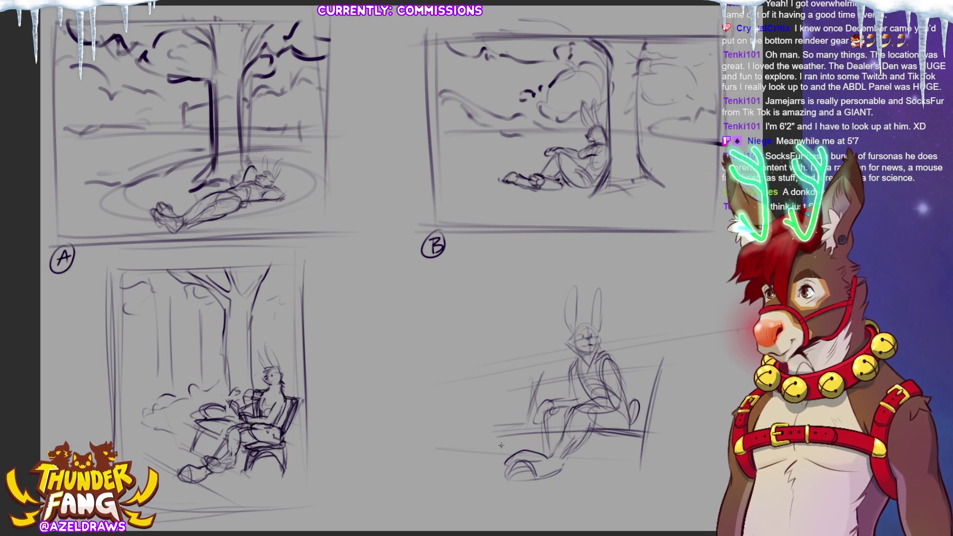
- Draw two long ground lines, a tree trunk at the panel's right edge, and vertical background strokes
drag(405, 452, 720, 466)
drag(423, 460, 695, 464)
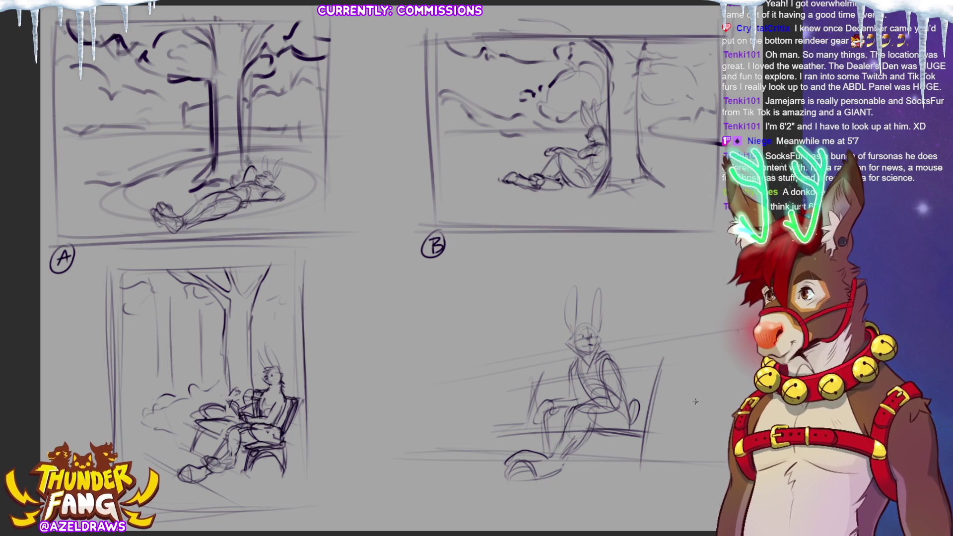
mouse_move(675, 258)
mouse_down()
mouse_move(666, 331)
mouse_move(691, 409)
mouse_move(681, 462)
mouse_up()
mouse_move(695, 289)
mouse_down()
mouse_move(690, 323)
mouse_move(712, 383)
mouse_up()
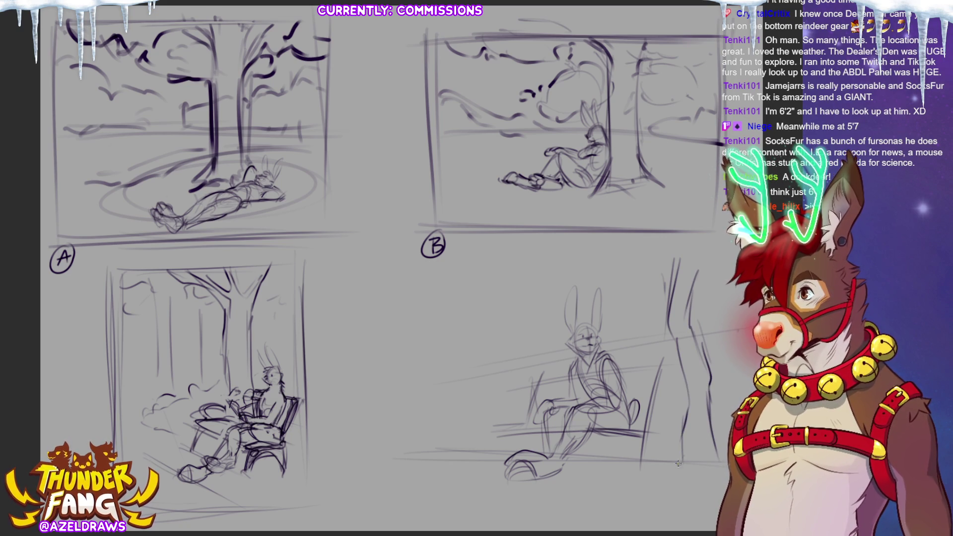
mouse_move(642, 463)
mouse_down()
mouse_move(683, 461)
mouse_move(690, 446)
mouse_move(700, 464)
mouse_up()
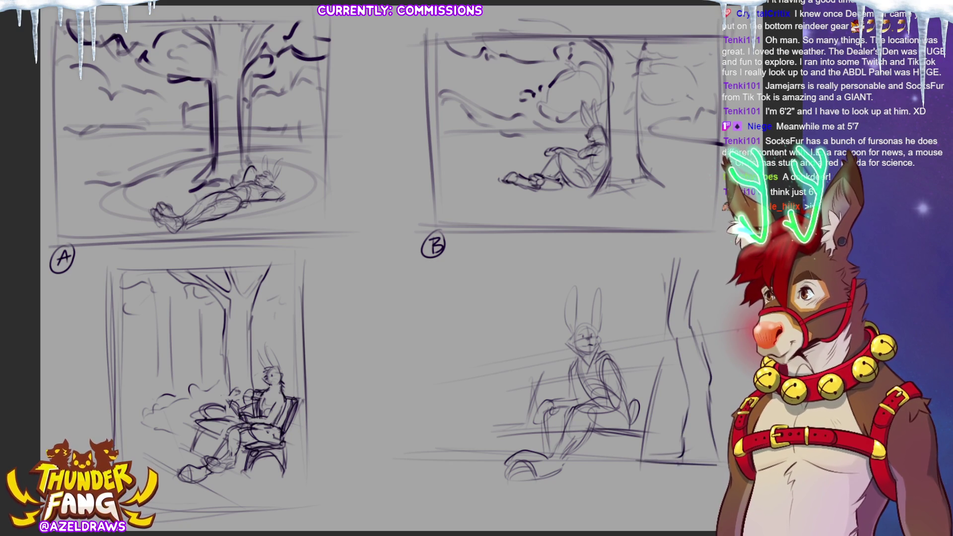
mouse_move(504, 460)
mouse_down()
mouse_move(636, 464)
mouse_move(641, 482)
mouse_up()
drag(580, 480, 588, 438)
drag(642, 424, 640, 467)
drag(506, 431, 501, 449)
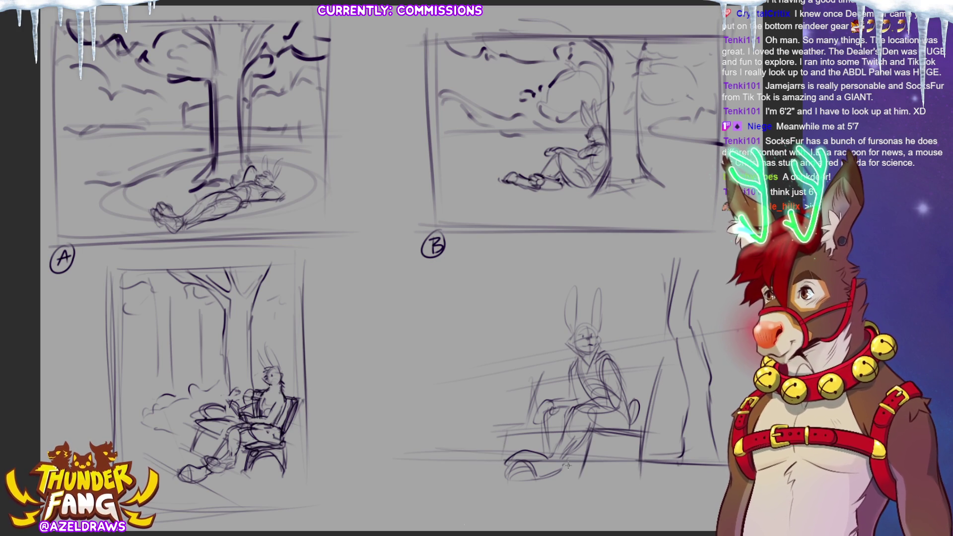
- Sketch wavy foliage, a bush and a canopy arc to the left of the bunny
drag(556, 277, 551, 361)
drag(565, 319, 553, 373)
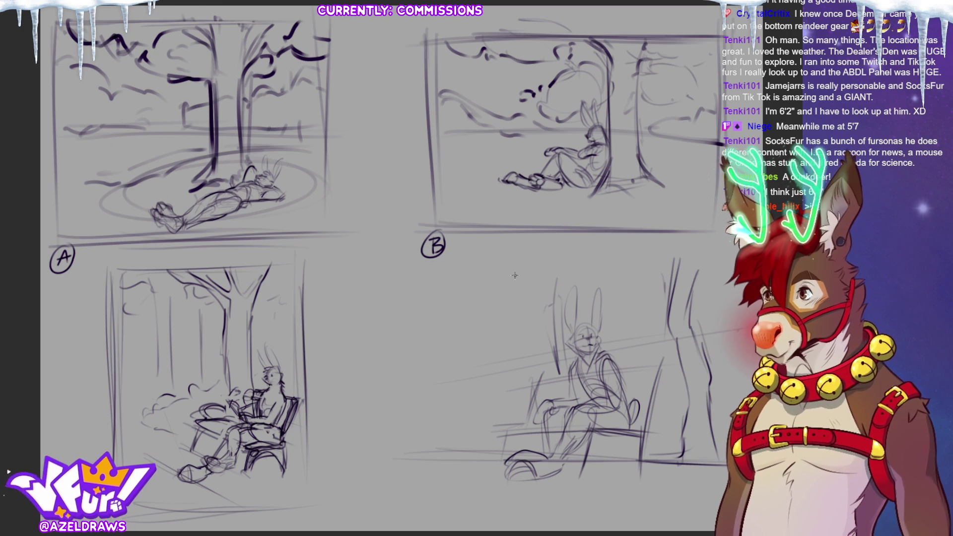
drag(546, 288, 521, 281)
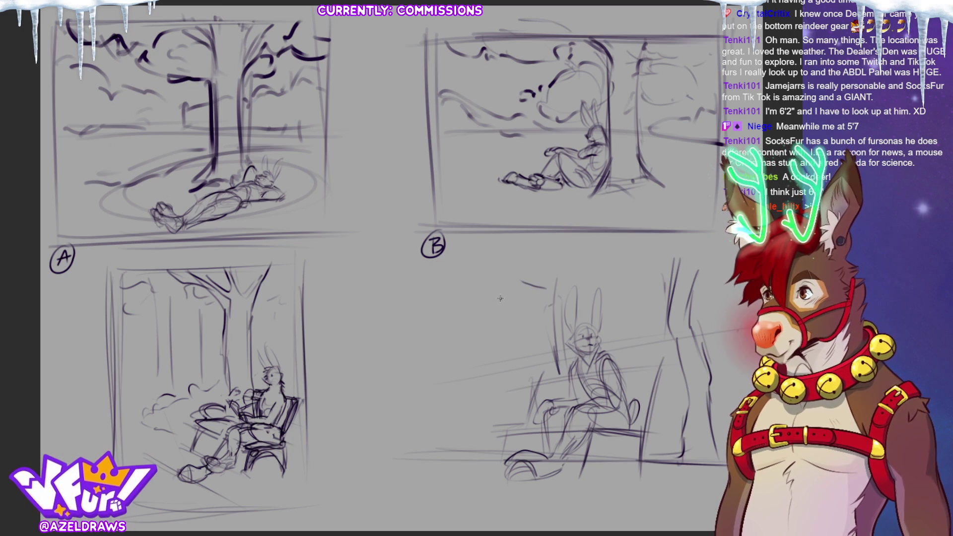
drag(475, 302, 422, 344)
drag(413, 393, 444, 390)
drag(446, 301, 519, 264)
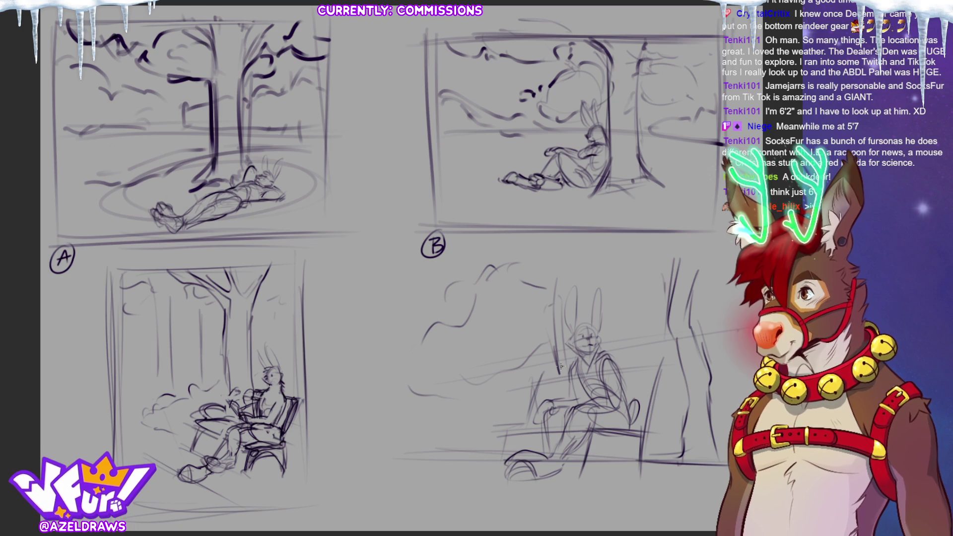
- Add thin background tree trunks and a wavy bush outline left of the bunny
mouse_move(510, 354)
mouse_down()
mouse_move(515, 420)
mouse_move(506, 421)
mouse_up()
mouse_move(454, 360)
mouse_down()
mouse_move(459, 442)
mouse_move(479, 417)
mouse_move(480, 426)
mouse_up()
drag(417, 375, 428, 408)
mouse_move(491, 430)
mouse_down()
mouse_move(502, 429)
mouse_move(447, 430)
mouse_move(397, 456)
mouse_move(453, 451)
mouse_move(401, 460)
mouse_up()
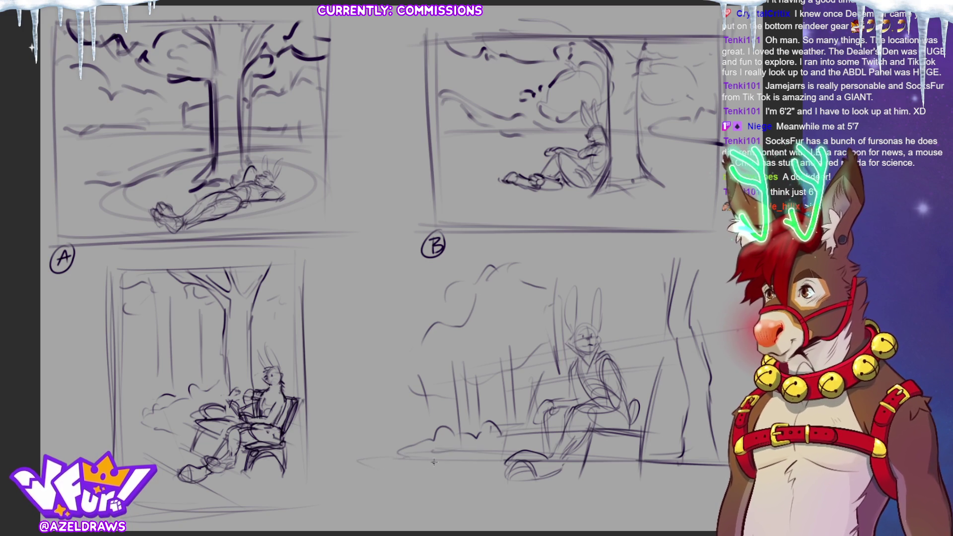
- Frame the thumbnail with left, right and bottom border lines and label it D
drag(393, 284, 391, 431)
mouse_move(387, 273)
mouse_down()
mouse_move(388, 453)
mouse_move(589, 265)
mouse_move(540, 264)
mouse_move(691, 258)
mouse_move(694, 457)
mouse_up()
drag(710, 239, 715, 464)
drag(704, 268, 702, 382)
drag(391, 495, 691, 485)
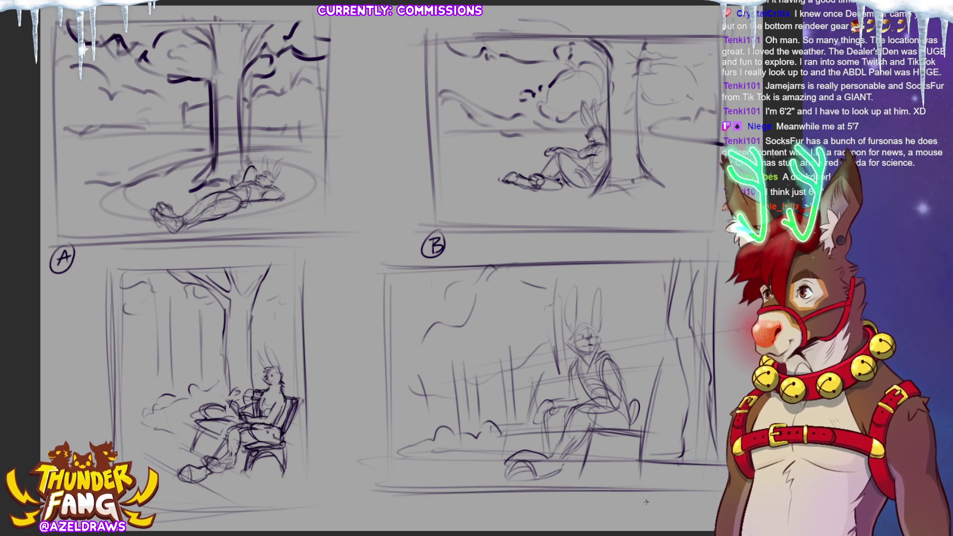
drag(383, 243, 395, 434)
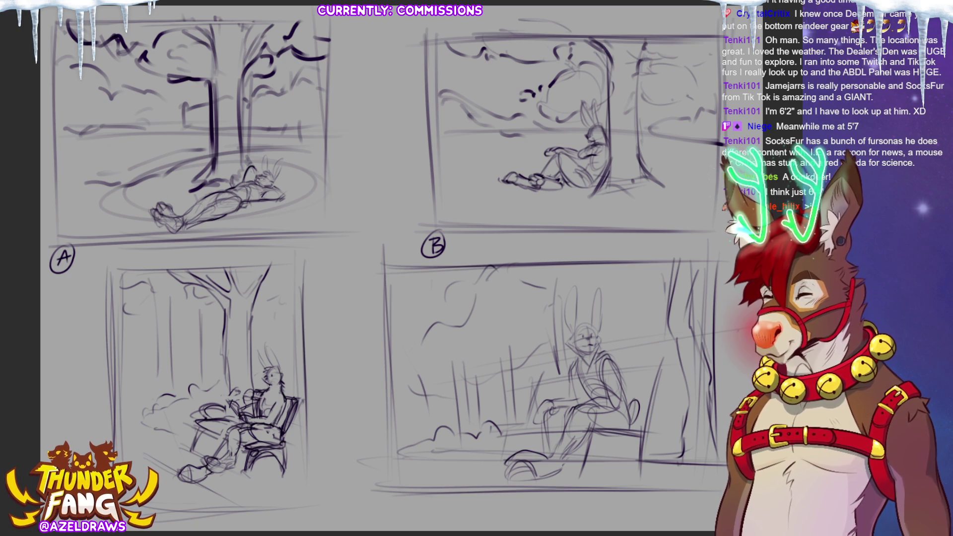
drag(389, 502, 391, 521)
mouse_move(383, 502)
mouse_down()
mouse_move(397, 505)
mouse_move(398, 530)
mouse_move(392, 494)
mouse_up()
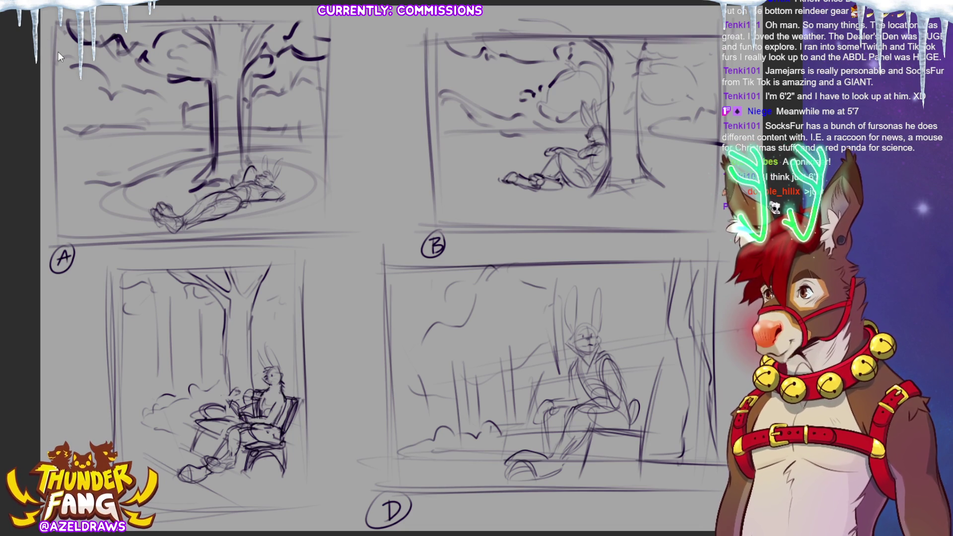
- Wipe the four rabbit thumbnails A–D off the layer with Delete
key(Delete)
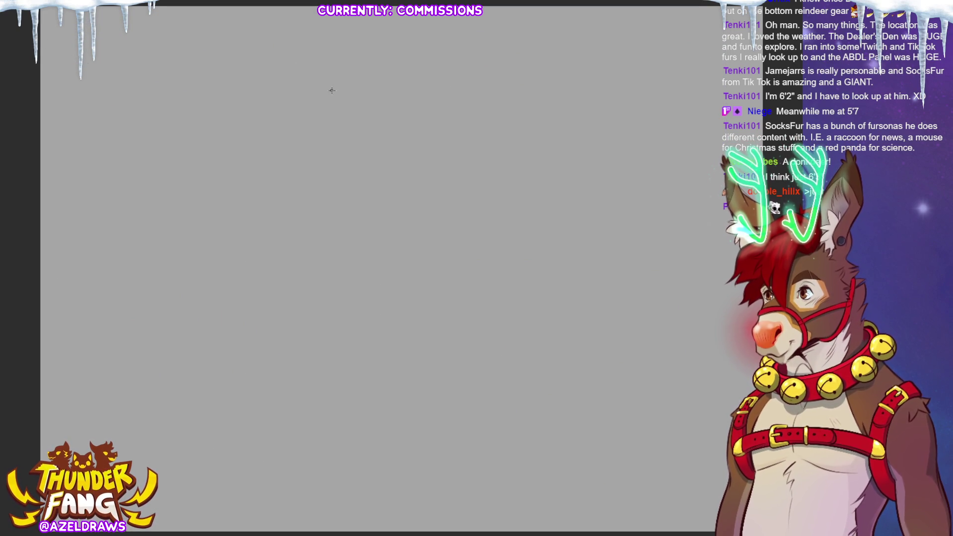
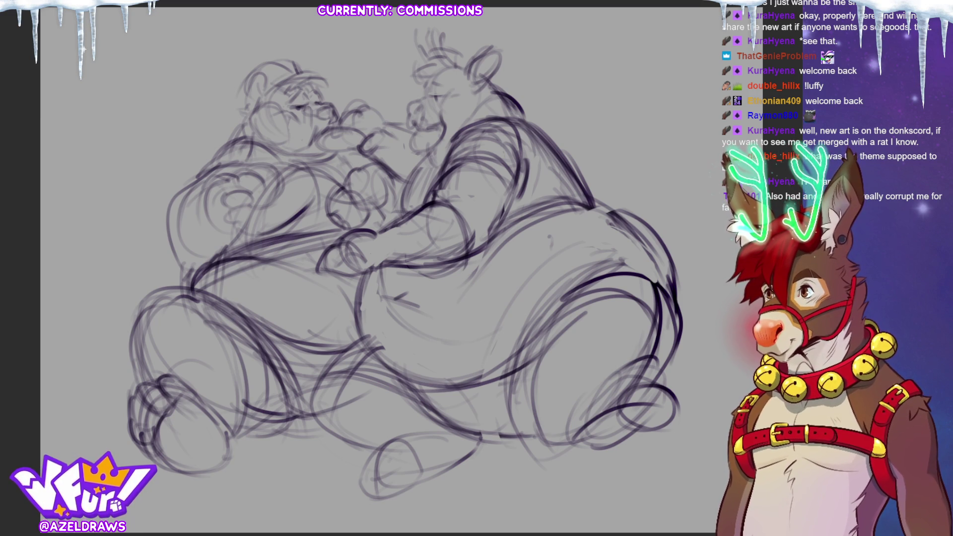
- Delete the old two-character purple sketch from the sketch layer
key(Delete)
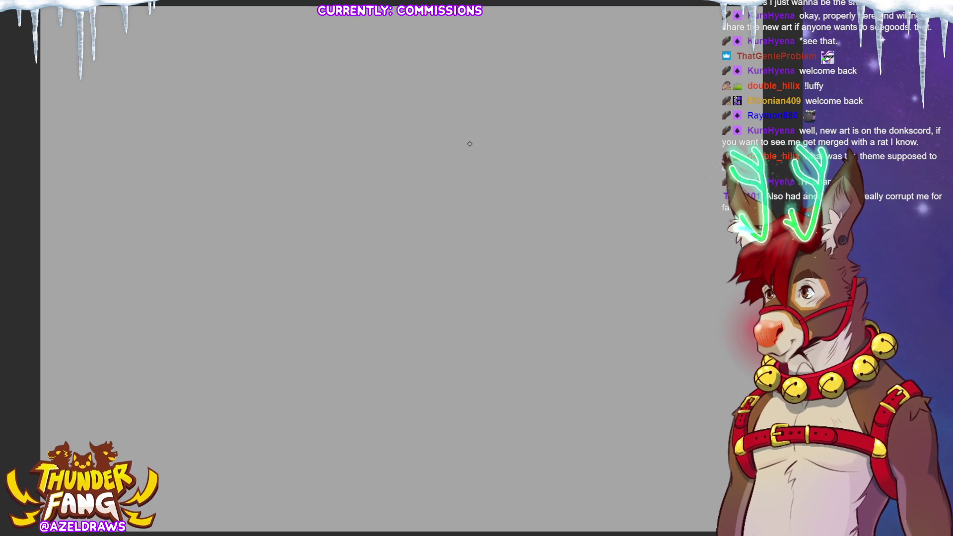
- Sketch the round head circle with the muzzle and chin below it
mouse_move(415, 75)
mouse_down()
mouse_move(385, 136)
mouse_move(424, 126)
mouse_move(432, 90)
mouse_move(415, 62)
mouse_move(417, 130)
mouse_move(427, 70)
mouse_move(421, 89)
mouse_move(449, 83)
mouse_move(439, 110)
mouse_up()
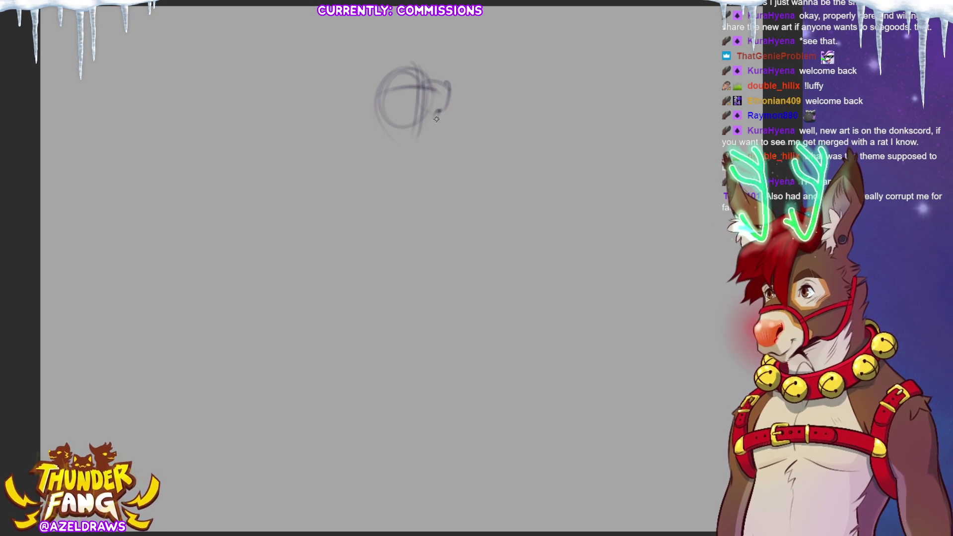
mouse_move(438, 110)
mouse_down()
mouse_move(415, 115)
mouse_move(430, 124)
mouse_move(426, 141)
mouse_up()
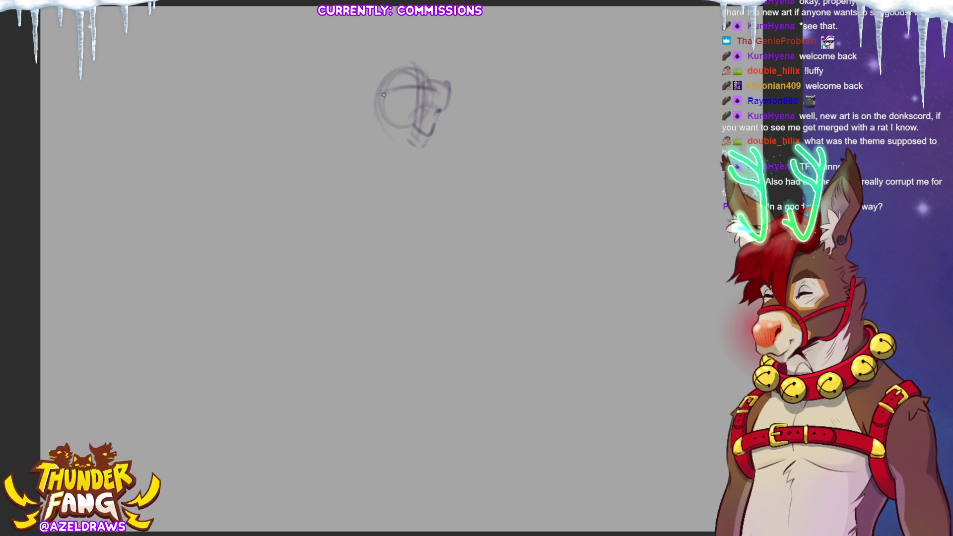
mouse_move(377, 77)
mouse_down()
mouse_move(371, 120)
mouse_move(411, 139)
mouse_up()
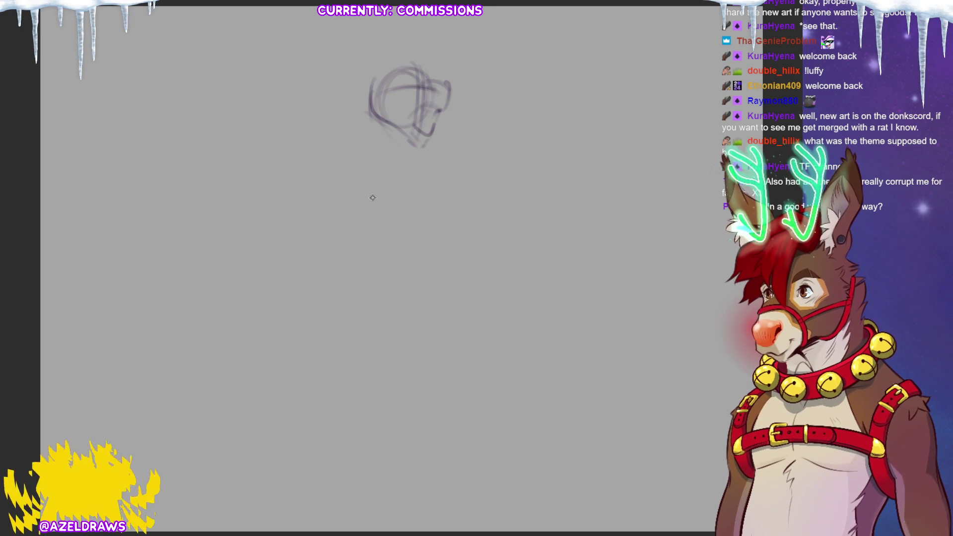
- Rough in the arched body outline below the head and darken the lower-body arch
drag(354, 158, 331, 221)
drag(401, 204, 339, 238)
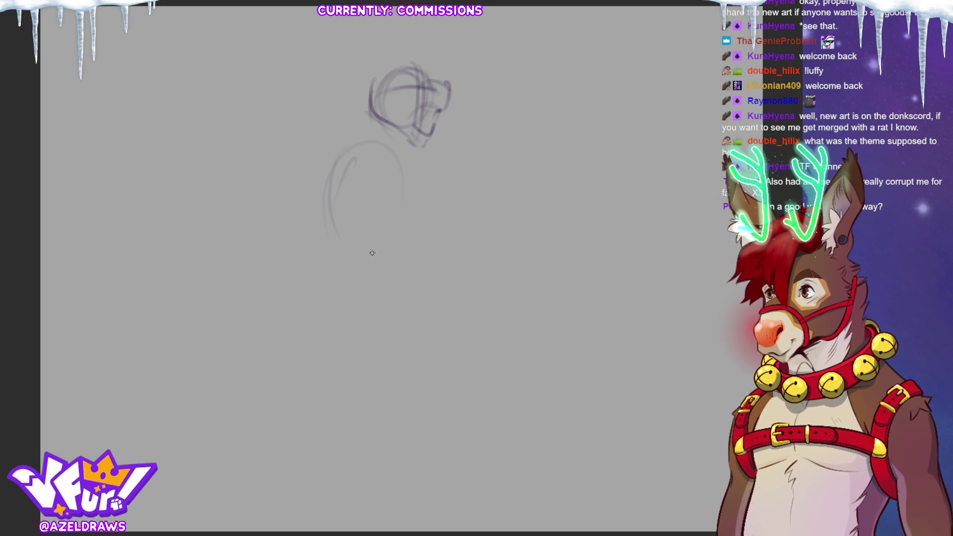
mouse_move(311, 184)
mouse_down()
mouse_move(395, 187)
mouse_move(394, 218)
mouse_up()
mouse_move(318, 204)
mouse_down()
mouse_move(355, 221)
mouse_move(375, 250)
mouse_up()
drag(316, 248, 370, 212)
drag(390, 250, 350, 218)
drag(392, 168, 396, 243)
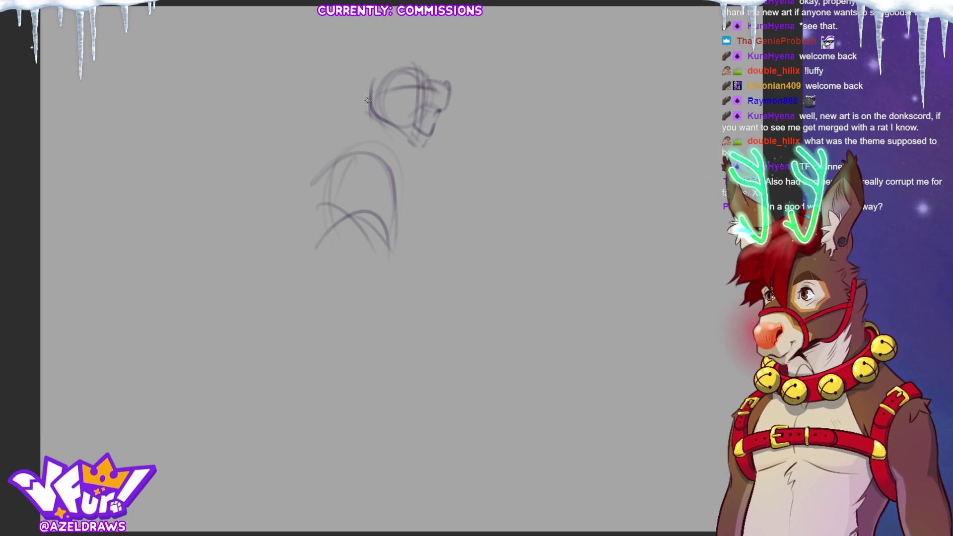
- Add the long swept-back ear, the neck lines and the shoulder-back curve
mouse_move(292, 35)
mouse_down()
mouse_move(298, 52)
mouse_move(355, 88)
mouse_up()
mouse_move(338, 57)
mouse_down()
mouse_move(292, 36)
mouse_move(360, 70)
mouse_move(340, 145)
mouse_up()
drag(373, 76, 325, 160)
drag(401, 130, 397, 154)
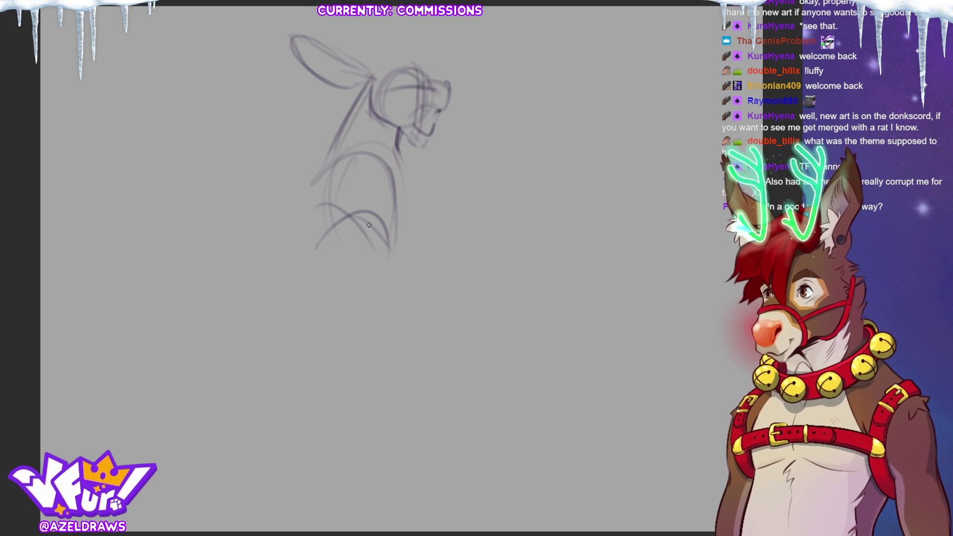
mouse_move(291, 153)
mouse_down()
mouse_move(322, 135)
mouse_move(342, 146)
mouse_move(283, 188)
mouse_up()
mouse_move(322, 50)
mouse_down()
mouse_move(354, 77)
mouse_move(385, 75)
mouse_move(345, 85)
mouse_move(318, 47)
mouse_move(331, 80)
mouse_move(347, 86)
mouse_up()
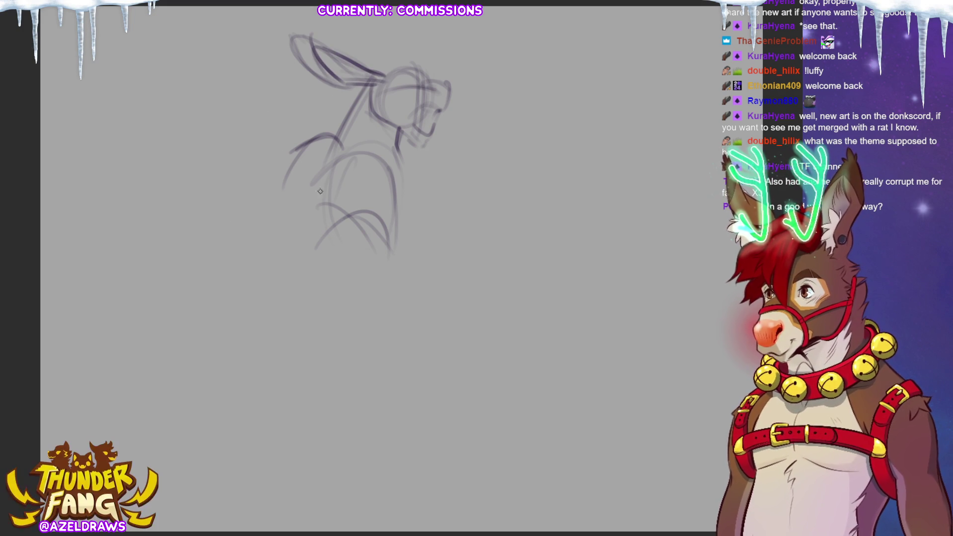
- Sketch the shoulder and arm area and draw the upper back line
mouse_move(327, 133)
mouse_down()
mouse_move(287, 183)
mouse_move(347, 134)
mouse_up()
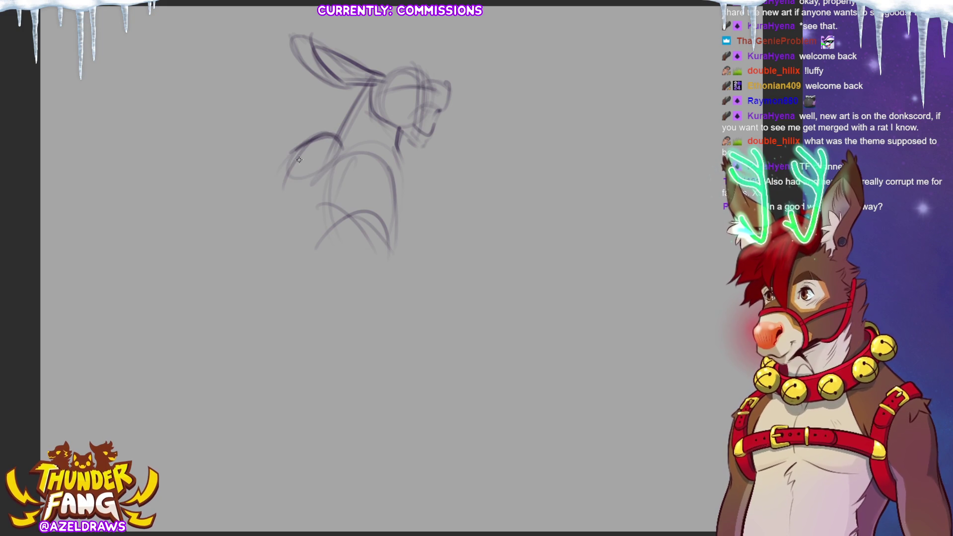
drag(296, 154, 260, 192)
mouse_move(325, 152)
mouse_down()
mouse_move(285, 157)
mouse_move(254, 191)
mouse_move(283, 183)
mouse_move(251, 212)
mouse_up()
mouse_move(300, 188)
mouse_down()
mouse_move(313, 203)
mouse_move(266, 221)
mouse_move(313, 198)
mouse_move(286, 218)
mouse_up()
mouse_move(300, 185)
mouse_down()
mouse_move(318, 214)
mouse_move(321, 174)
mouse_up()
drag(257, 180, 341, 129)
drag(289, 147, 344, 128)
- Add a stroke under the jaw and strengthen the chest, neck and right torso lines
drag(398, 148, 411, 170)
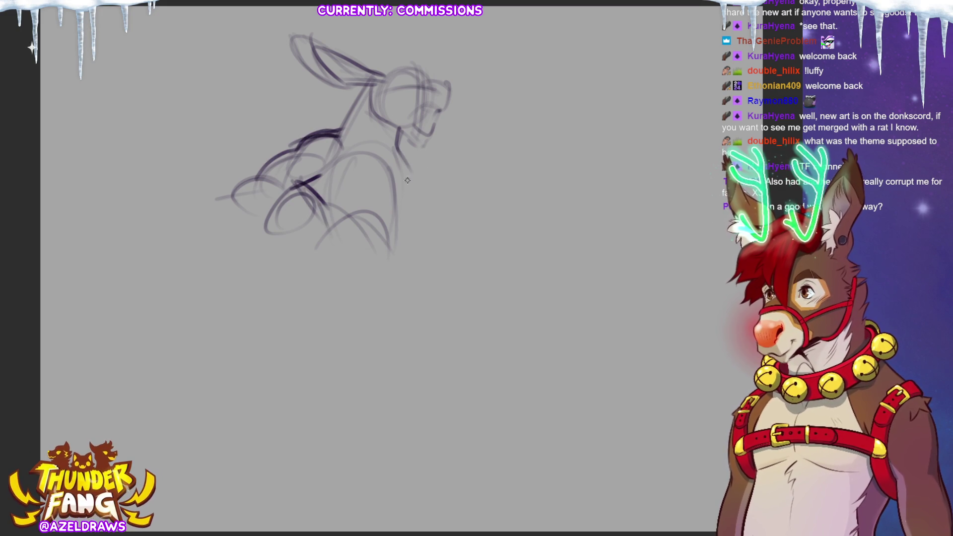
drag(403, 161, 400, 225)
mouse_move(398, 162)
mouse_down()
mouse_move(395, 234)
mouse_move(401, 214)
mouse_up()
mouse_move(333, 152)
mouse_down()
mouse_move(351, 147)
mouse_move(386, 171)
mouse_up()
drag(323, 224, 397, 203)
drag(401, 160, 410, 245)
drag(405, 178, 406, 254)
drag(406, 207, 405, 247)
mouse_move(316, 223)
mouse_down()
mouse_move(322, 235)
mouse_move(332, 225)
mouse_up()
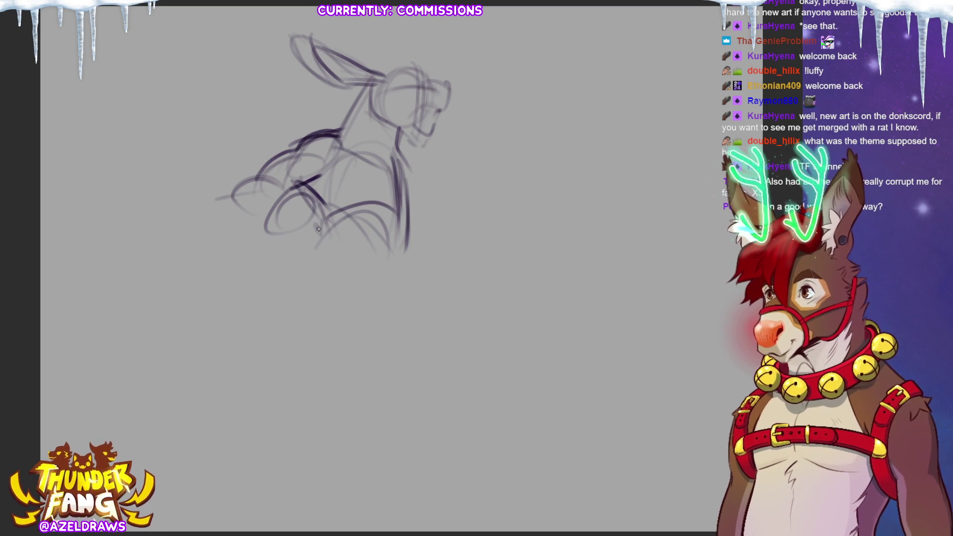
- Darken the chest and arm strokes and sketch the lower leg and haunch
mouse_move(322, 179)
mouse_down()
mouse_move(291, 226)
mouse_move(317, 208)
mouse_move(279, 273)
mouse_up()
drag(306, 232, 278, 273)
mouse_move(403, 175)
mouse_down()
mouse_move(395, 217)
mouse_move(351, 277)
mouse_up()
drag(390, 231, 357, 274)
mouse_move(293, 243)
mouse_down()
mouse_move(268, 249)
mouse_move(288, 277)
mouse_up()
mouse_move(271, 249)
mouse_down()
mouse_move(320, 296)
mouse_move(380, 254)
mouse_up()
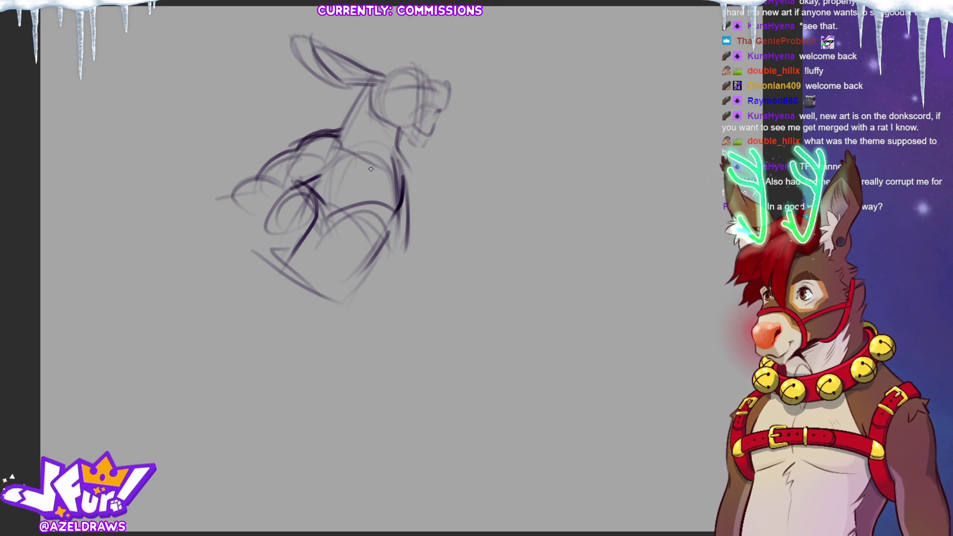
mouse_move(303, 189)
mouse_down()
mouse_move(285, 199)
mouse_move(301, 233)
mouse_move(310, 201)
mouse_move(323, 238)
mouse_move(316, 260)
mouse_up()
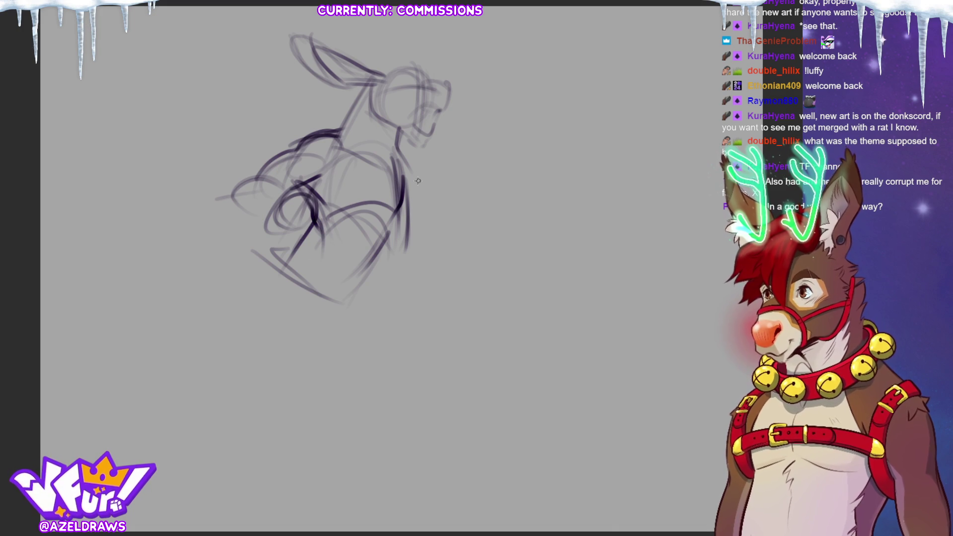
mouse_move(396, 147)
mouse_down()
mouse_move(422, 204)
mouse_move(420, 195)
mouse_move(414, 226)
mouse_move(390, 201)
mouse_move(378, 265)
mouse_up()
mouse_move(392, 228)
mouse_down()
mouse_move(401, 245)
mouse_move(426, 245)
mouse_up()
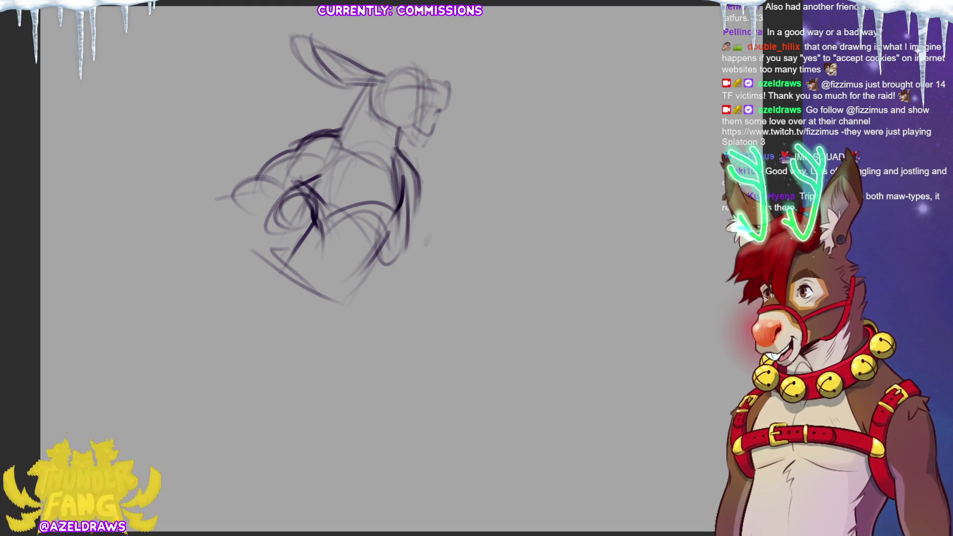
- Add a short dark stroke on the lower body
mouse_move(320, 228)
mouse_down()
mouse_move(293, 233)
mouse_move(298, 261)
mouse_move(325, 237)
mouse_up()
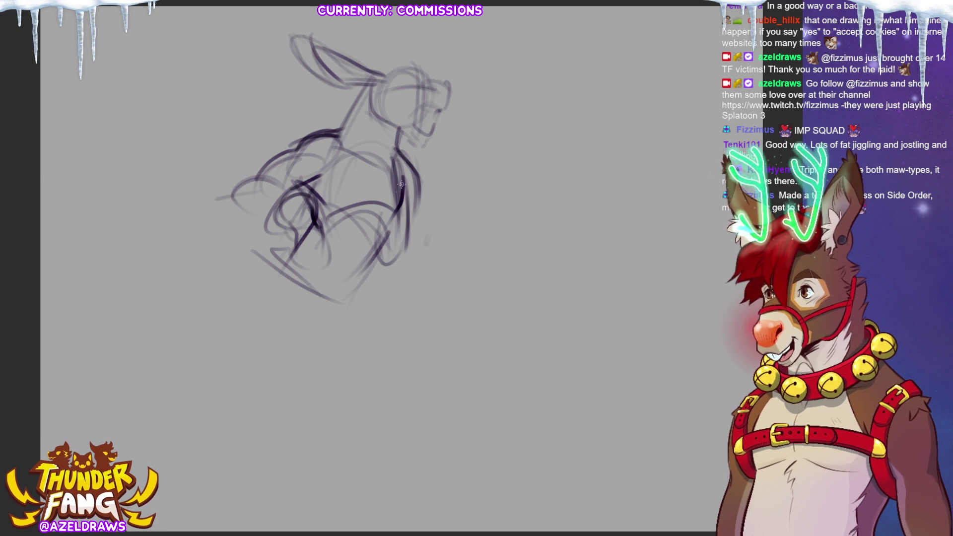
- Draw a long arm reaching right ending in an oval paw, plus a haunch curve
mouse_move(413, 182)
mouse_down()
mouse_move(395, 253)
mouse_move(409, 209)
mouse_up()
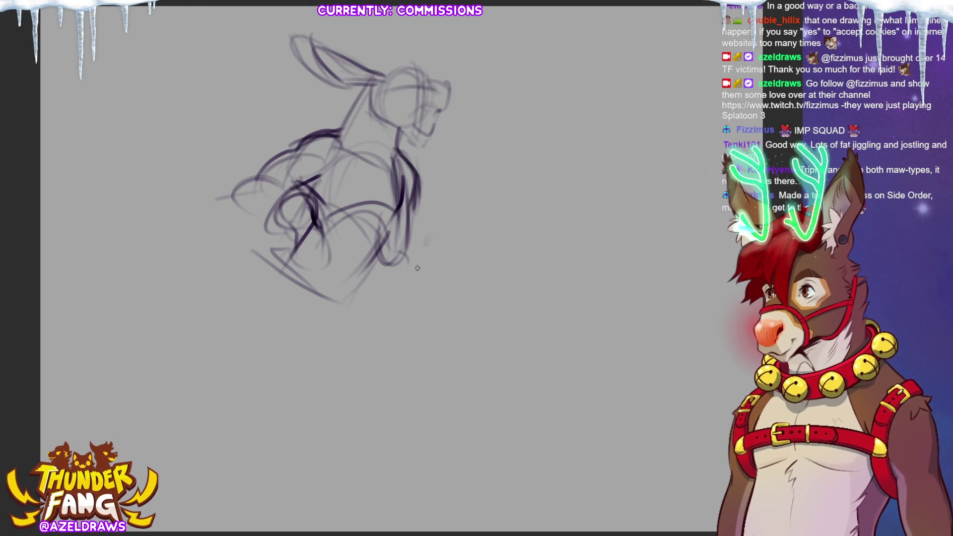
mouse_move(388, 243)
mouse_down()
mouse_move(392, 270)
mouse_move(444, 264)
mouse_move(413, 240)
mouse_up()
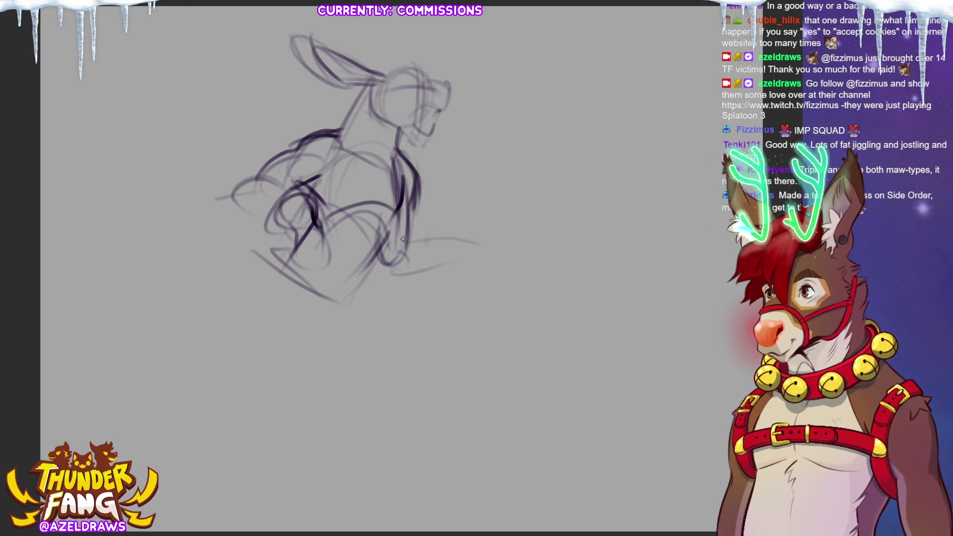
drag(420, 273, 447, 258)
mouse_move(403, 242)
mouse_down()
mouse_move(470, 231)
mouse_move(452, 253)
mouse_move(480, 233)
mouse_move(518, 277)
mouse_move(478, 285)
mouse_up()
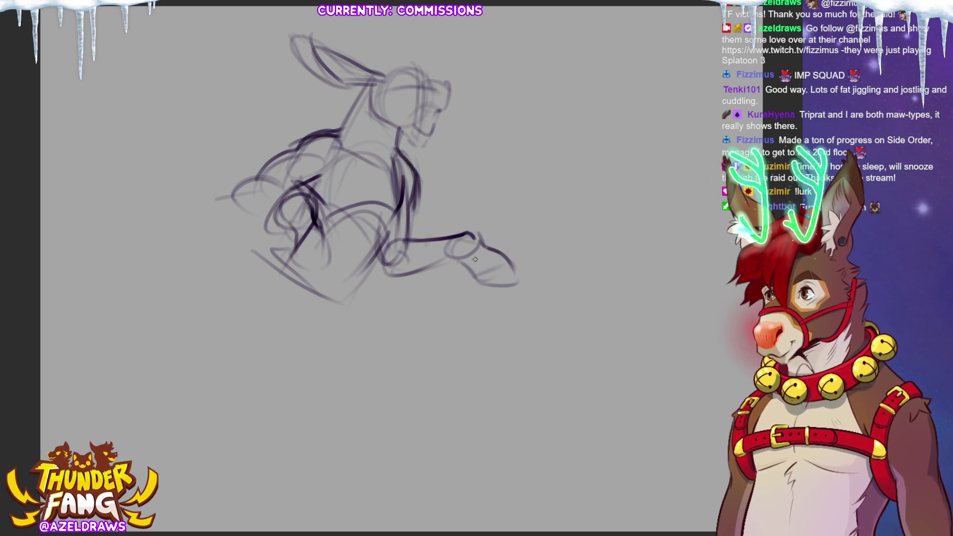
drag(474, 244, 506, 248)
mouse_move(477, 248)
mouse_down()
mouse_move(475, 268)
mouse_move(531, 267)
mouse_move(494, 285)
mouse_move(529, 264)
mouse_up()
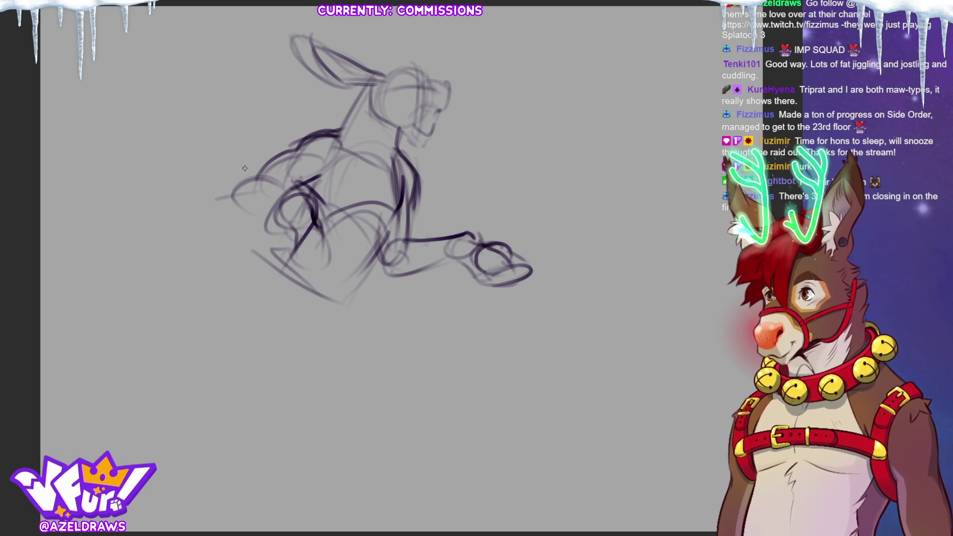
mouse_move(382, 232)
mouse_down()
mouse_move(327, 327)
mouse_move(365, 278)
mouse_move(366, 292)
mouse_up()
- Reinforce the diagonal haunch line and sketch a lower-left leg with an oval foot
drag(379, 255, 345, 316)
mouse_move(389, 228)
mouse_down()
mouse_move(378, 288)
mouse_move(347, 324)
mouse_up()
drag(382, 256, 336, 328)
drag(292, 245, 255, 294)
mouse_move(251, 261)
mouse_down()
mouse_move(308, 344)
mouse_move(331, 320)
mouse_up()
drag(270, 258, 339, 307)
drag(277, 269, 355, 305)
mouse_move(303, 327)
mouse_down()
mouse_move(330, 323)
mouse_move(298, 355)
mouse_up()
drag(350, 306, 283, 272)
mouse_move(290, 280)
mouse_down()
mouse_move(265, 259)
mouse_move(295, 330)
mouse_move(264, 281)
mouse_move(288, 249)
mouse_move(285, 234)
mouse_move(219, 284)
mouse_move(219, 358)
mouse_up()
- Draw long lines down the left leg, redoing one stroke, extending it down and left
mouse_move(270, 262)
mouse_down()
mouse_move(241, 375)
mouse_move(267, 380)
mouse_up()
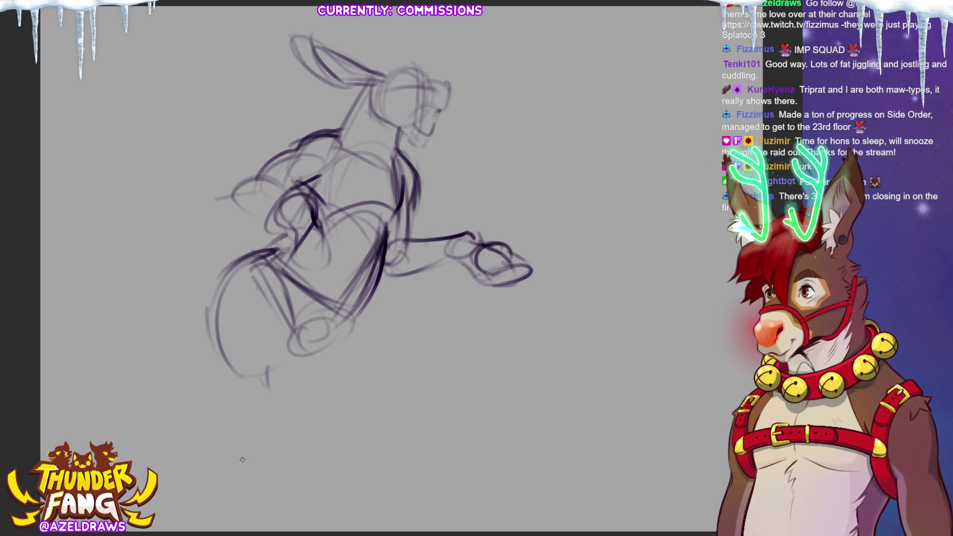
drag(285, 290, 290, 400)
drag(295, 325, 279, 395)
drag(213, 372, 225, 381)
mouse_move(218, 349)
mouse_down()
mouse_move(215, 367)
mouse_move(193, 370)
mouse_up()
key(ctrl+z)
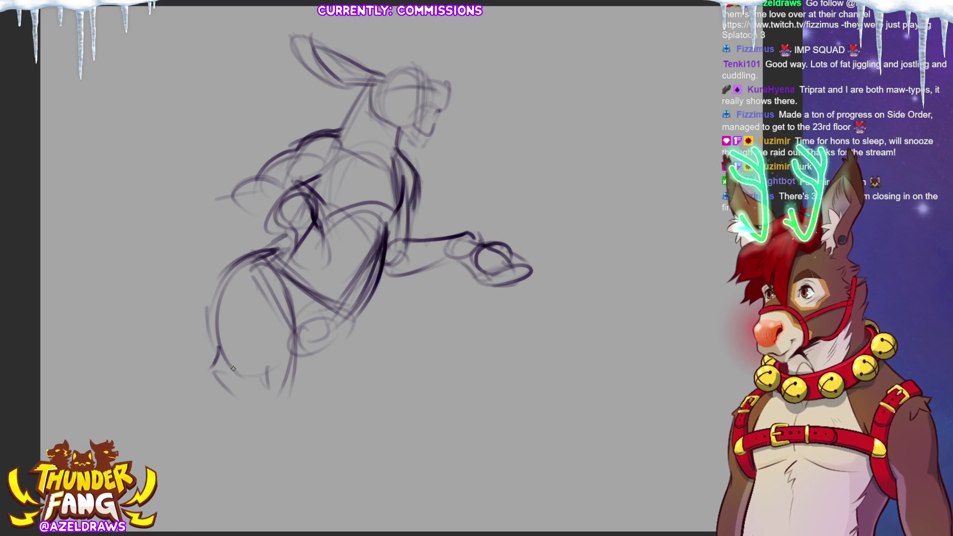
mouse_move(217, 340)
mouse_down()
mouse_move(183, 422)
mouse_move(237, 375)
mouse_move(280, 373)
mouse_move(240, 392)
mouse_up()
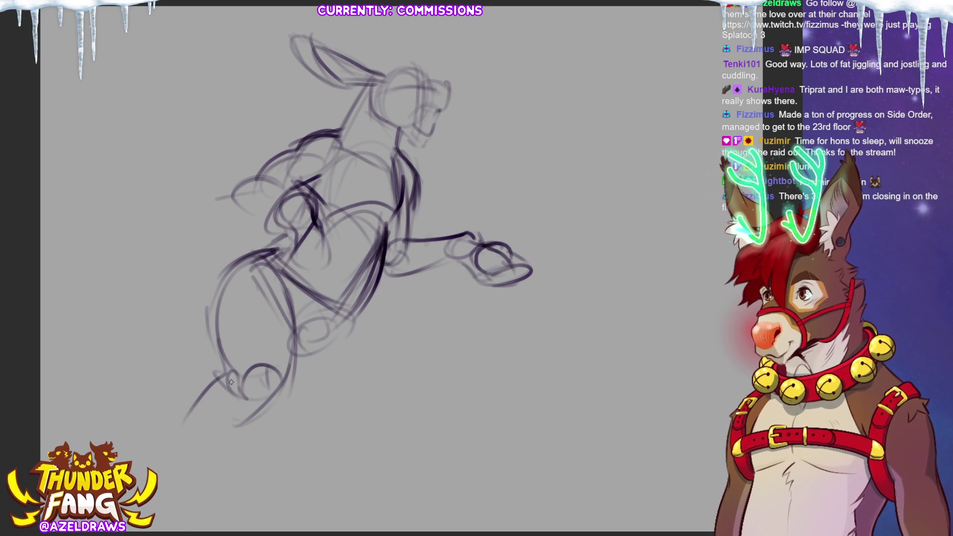
mouse_move(223, 345)
mouse_down()
mouse_move(219, 390)
mouse_move(183, 409)
mouse_up()
mouse_move(208, 440)
mouse_down()
mouse_move(243, 414)
mouse_move(177, 422)
mouse_up()
drag(196, 390, 162, 443)
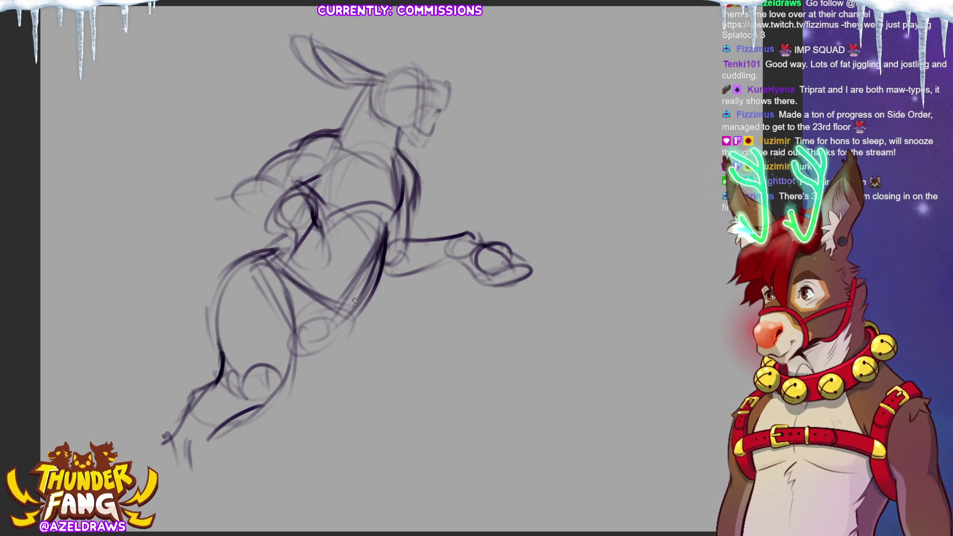
- Shape the rounded belly curve and reinforce the thigh line
drag(370, 306, 402, 330)
mouse_move(272, 342)
mouse_down()
mouse_move(341, 376)
mouse_move(402, 380)
mouse_up()
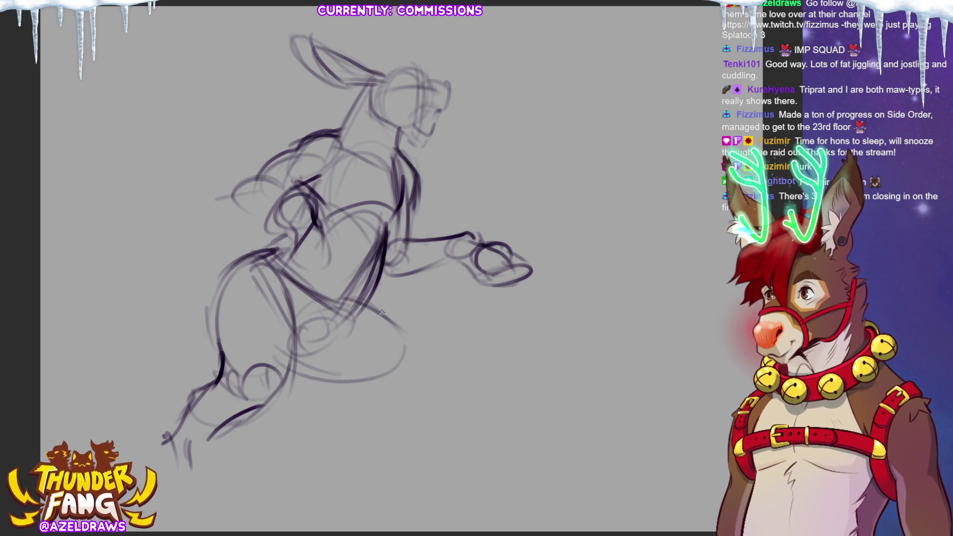
drag(357, 304, 366, 373)
drag(296, 381, 391, 367)
mouse_move(299, 356)
mouse_down()
mouse_move(362, 351)
mouse_move(298, 354)
mouse_up()
mouse_move(348, 315)
mouse_down()
mouse_move(379, 260)
mouse_move(341, 331)
mouse_up()
drag(373, 297, 414, 348)
mouse_move(312, 352)
mouse_down()
mouse_move(366, 360)
mouse_move(340, 414)
mouse_up()
- Sketch curves below the belly and strokes along the lower leg and shin
mouse_move(359, 415)
mouse_down()
mouse_move(406, 386)
mouse_move(370, 420)
mouse_up()
mouse_move(406, 336)
mouse_down()
mouse_move(402, 405)
mouse_move(364, 428)
mouse_up()
drag(347, 373, 328, 425)
drag(324, 415, 313, 431)
- Scale the whole sketch down slightly and shift it up and right
key(ctrl+t)
drag(160, 463, 189, 437)
drag(491, 253, 517, 240)
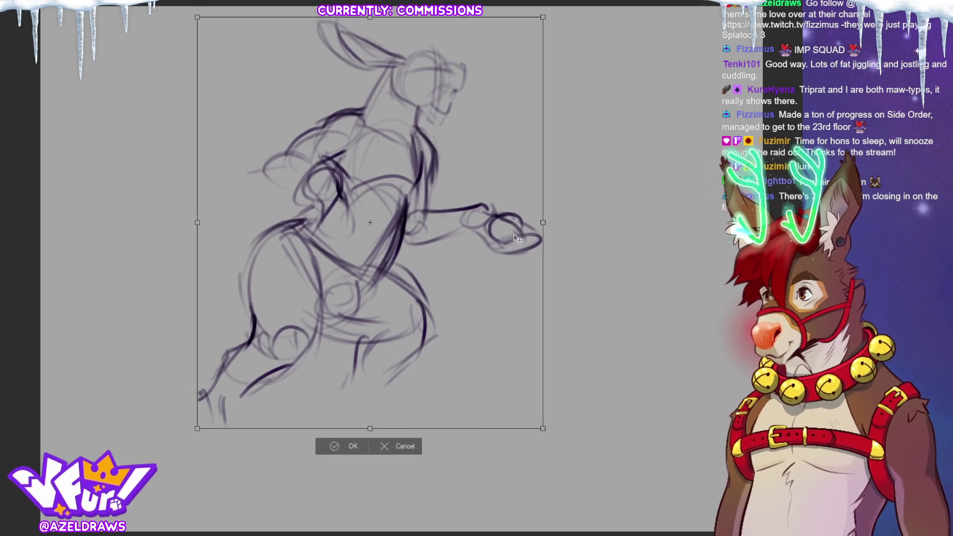
click(332, 444)
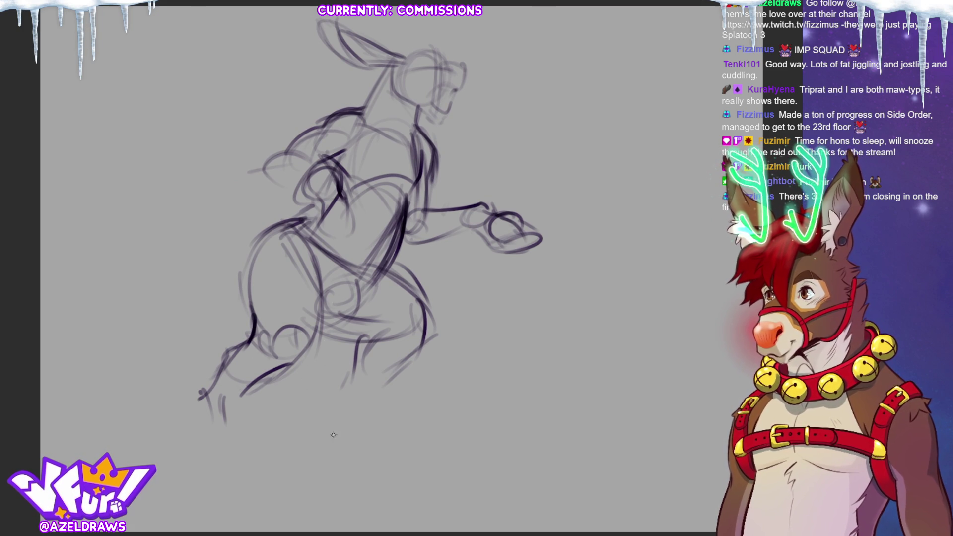
- Draw a darker rounded foot under the right leg, then lasso the back left leg
mouse_move(352, 379)
mouse_down()
mouse_move(334, 382)
mouse_move(385, 420)
mouse_move(401, 398)
mouse_move(415, 426)
mouse_move(413, 418)
mouse_move(413, 433)
mouse_move(370, 452)
mouse_move(403, 467)
mouse_up()
drag(378, 437, 414, 462)
mouse_move(420, 427)
mouse_down()
mouse_move(417, 459)
mouse_move(414, 430)
mouse_up()
mouse_move(421, 420)
mouse_down()
mouse_move(423, 446)
mouse_move(393, 427)
mouse_move(426, 466)
mouse_up()
mouse_move(375, 438)
mouse_down()
mouse_move(425, 462)
mouse_move(392, 436)
mouse_move(403, 412)
mouse_move(392, 435)
mouse_move(415, 440)
mouse_move(386, 447)
mouse_move(378, 435)
mouse_move(439, 455)
mouse_move(416, 425)
mouse_move(405, 468)
mouse_move(429, 445)
mouse_up()
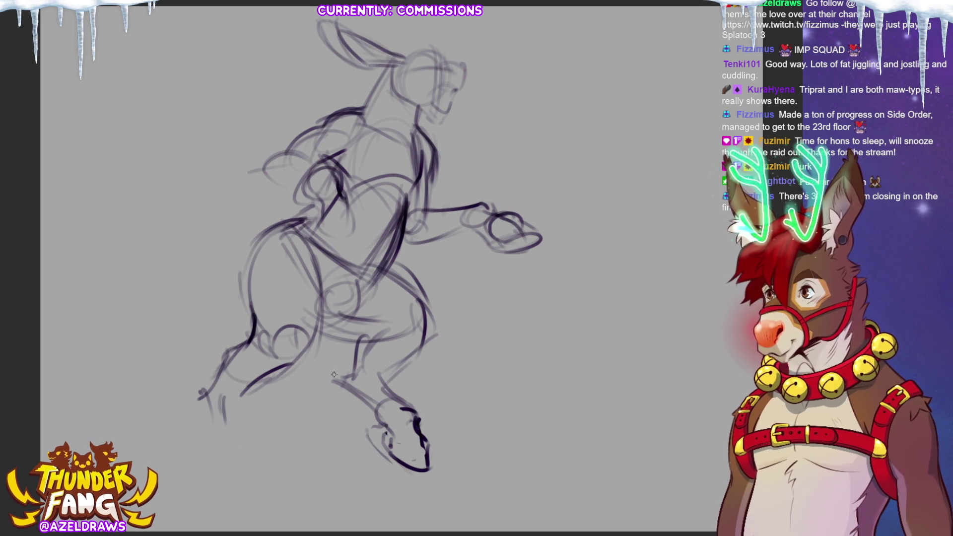
mouse_move(231, 332)
mouse_down()
mouse_move(297, 382)
mouse_move(329, 323)
mouse_move(321, 258)
mouse_move(231, 243)
mouse_move(217, 339)
mouse_up()
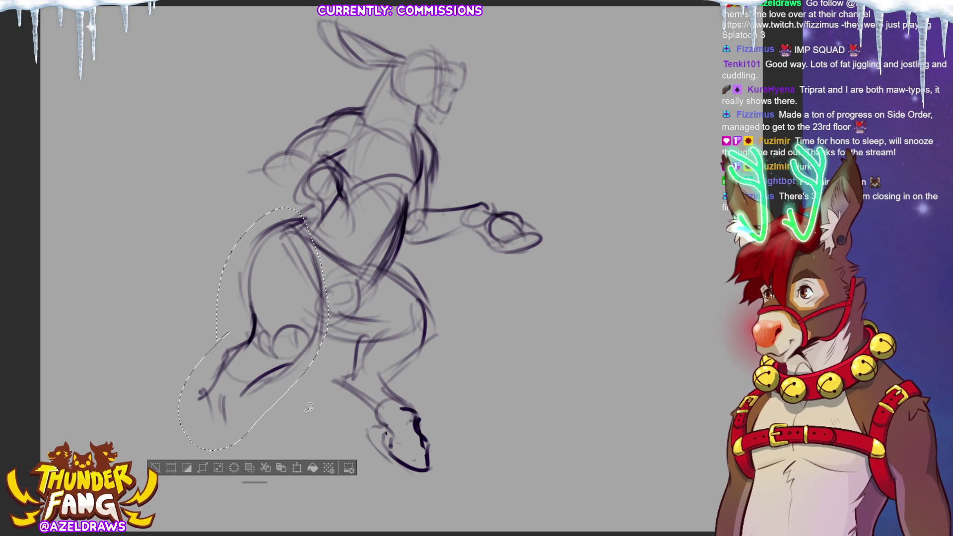
- Rotate and nudge the selected left leg, confirm, and deselect
key(ctrl+t)
mouse_move(359, 240)
mouse_down()
mouse_move(376, 290)
mouse_move(360, 241)
mouse_up()
mouse_move(308, 317)
mouse_down()
mouse_move(311, 325)
mouse_move(307, 317)
mouse_up()
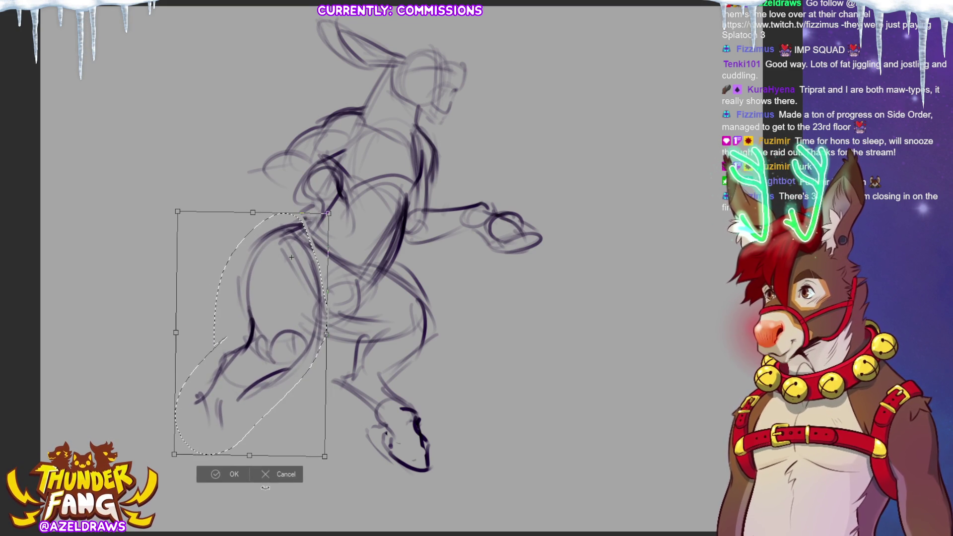
click(216, 478)
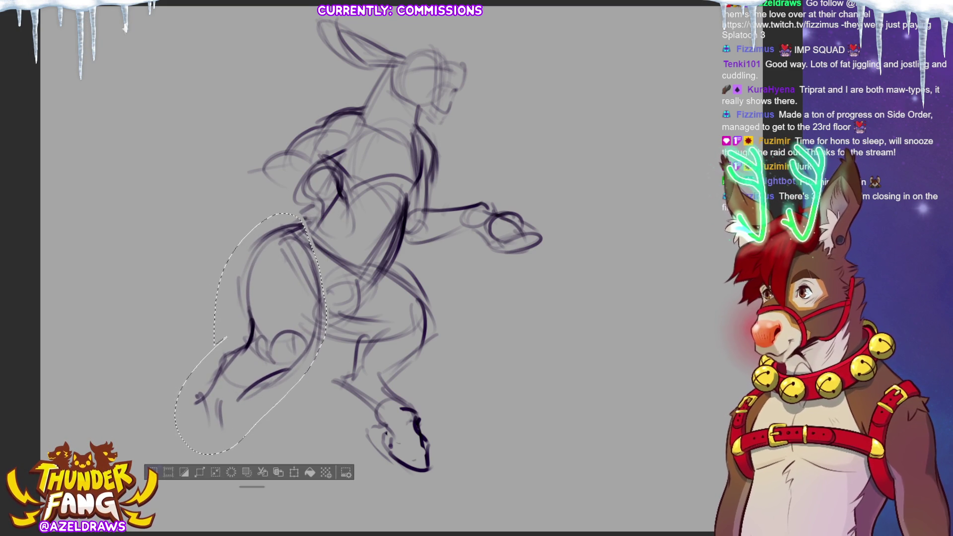
key(ctrl+d)
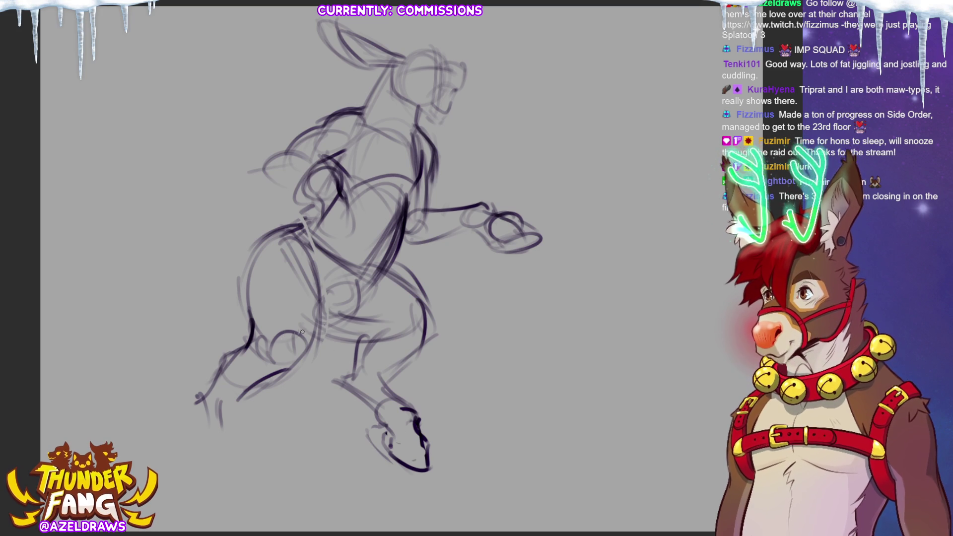
- Redraw the lower left leg darker with a foot bottom, erasing stray strokes
mouse_move(237, 354)
mouse_down()
mouse_move(230, 382)
mouse_move(289, 367)
mouse_up()
drag(242, 337, 249, 394)
drag(290, 368, 227, 414)
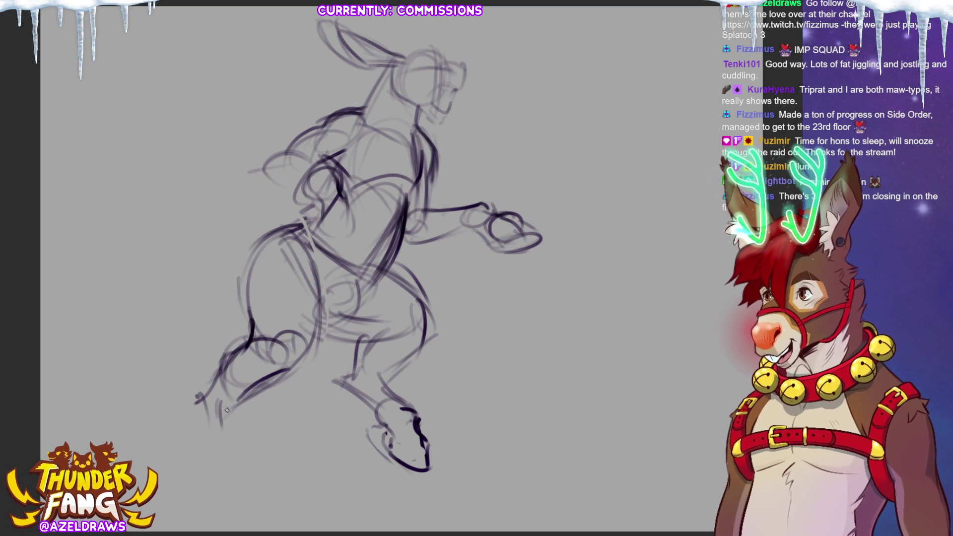
mouse_move(198, 397)
mouse_down()
mouse_move(204, 415)
mouse_move(245, 390)
mouse_move(224, 411)
mouse_move(263, 342)
mouse_move(317, 330)
mouse_up()
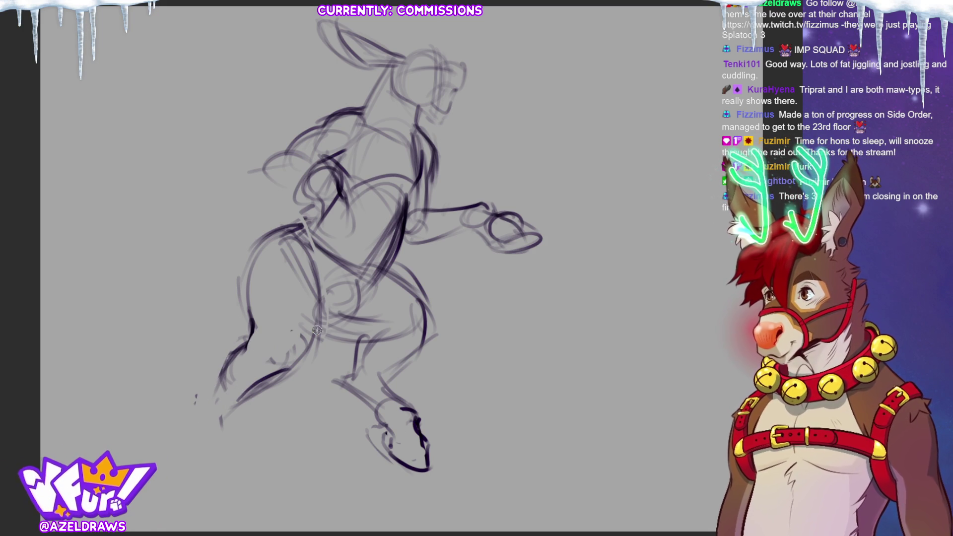
mouse_move(235, 385)
mouse_down()
mouse_move(226, 422)
mouse_move(206, 445)
mouse_move(217, 396)
mouse_move(207, 405)
mouse_move(223, 426)
mouse_move(193, 474)
mouse_up()
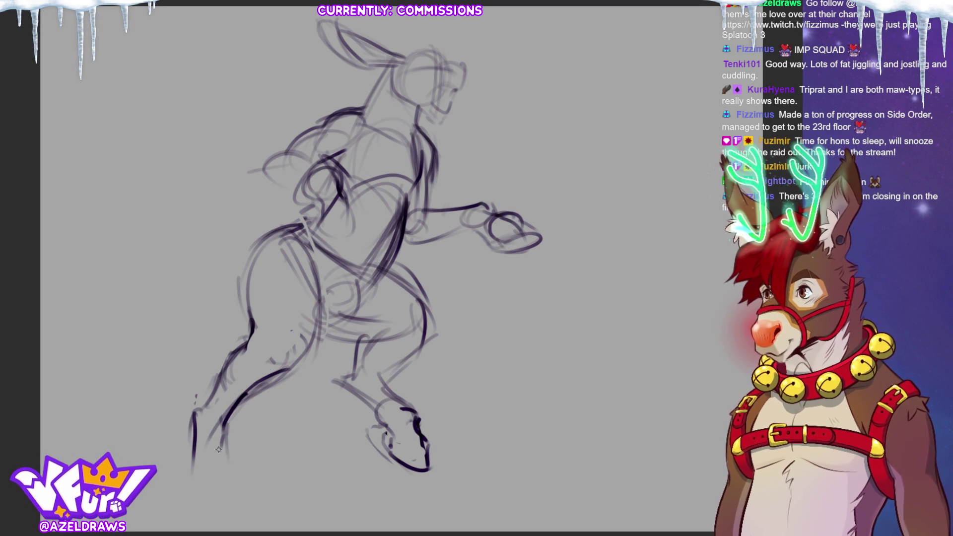
mouse_move(190, 476)
mouse_down()
mouse_move(243, 484)
mouse_move(233, 456)
mouse_move(251, 481)
mouse_up()
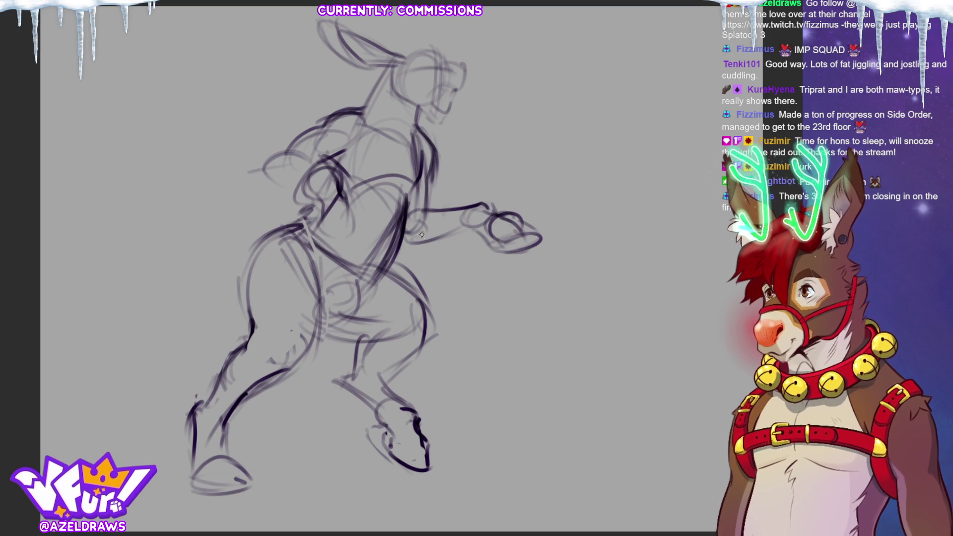
mouse_move(288, 211)
mouse_down()
mouse_move(358, 250)
mouse_move(546, 100)
mouse_move(209, 238)
mouse_move(221, 242)
mouse_up()
- Tilt the selected upper body slightly clockwise, move it up-right, and deselect
click(438, 308)
drag(615, 139, 607, 236)
drag(560, 192, 565, 185)
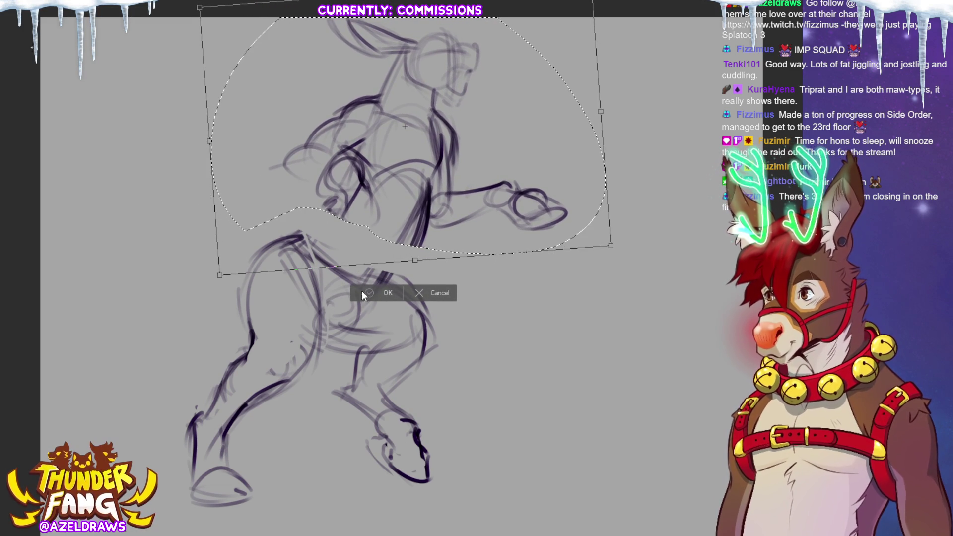
key(Return)
key(ctrl+d)
- Restate the torso's right side down to the hip and add a chest stroke
mouse_move(427, 194)
mouse_down()
mouse_move(412, 269)
mouse_move(395, 295)
mouse_up()
mouse_move(422, 249)
mouse_down()
mouse_move(360, 323)
mouse_move(348, 318)
mouse_up()
drag(286, 233, 318, 211)
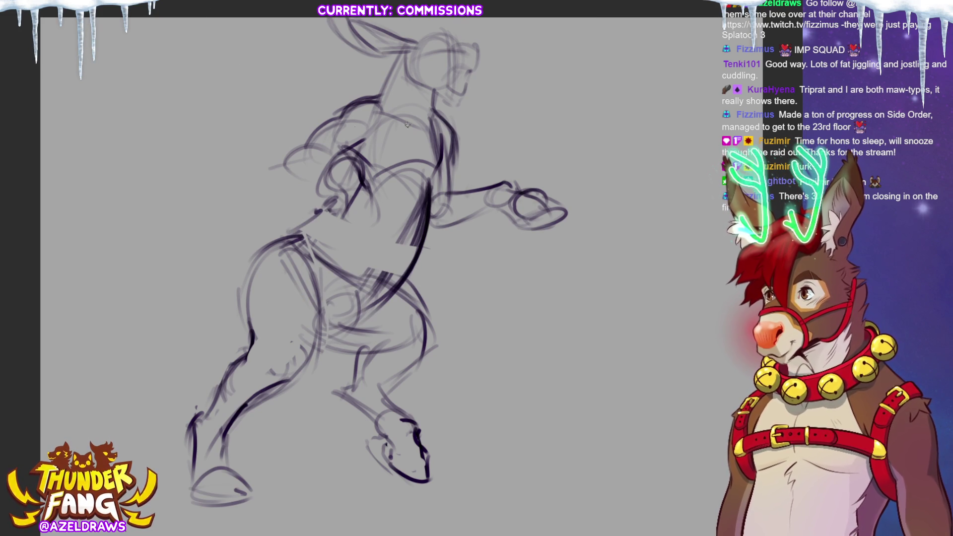
- Scale the whole sketch down proportionally and begin the tail curve from the back
key(ctrl+t)
drag(420, 19, 420, 50)
key(Return)
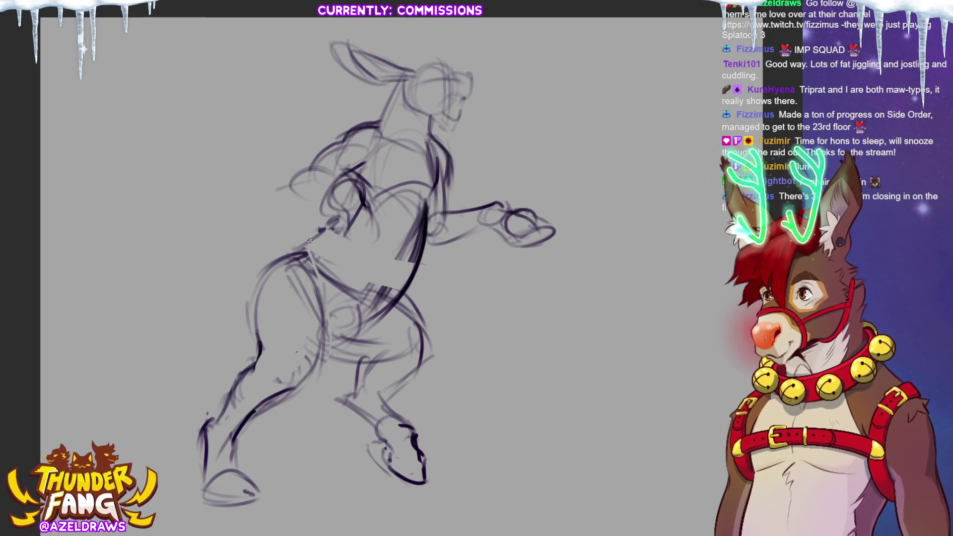
mouse_move(303, 244)
mouse_down()
mouse_move(243, 209)
mouse_move(191, 205)
mouse_move(148, 271)
mouse_move(178, 217)
mouse_move(226, 209)
mouse_up()
- Sketch the curving tail, erase torso hatching, and darken the chest and right torso lines
mouse_move(288, 263)
mouse_down()
mouse_move(224, 219)
mouse_move(250, 244)
mouse_up()
drag(437, 218, 425, 268)
mouse_move(404, 223)
mouse_down()
mouse_move(417, 258)
mouse_move(420, 201)
mouse_move(419, 261)
mouse_move(428, 183)
mouse_move(377, 289)
mouse_up()
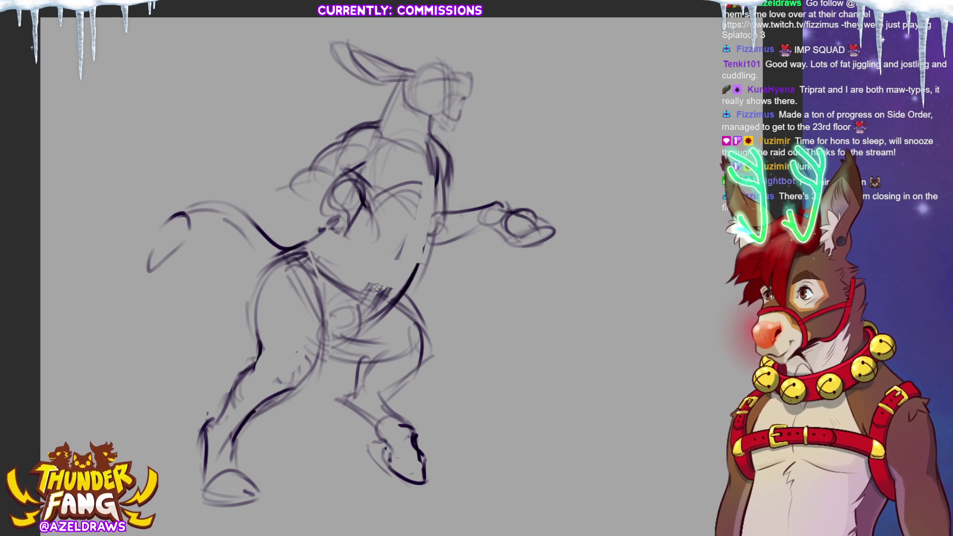
drag(436, 158, 432, 202)
drag(370, 197, 421, 188)
mouse_move(385, 142)
mouse_down()
mouse_move(413, 152)
mouse_move(360, 152)
mouse_move(403, 146)
mouse_up()
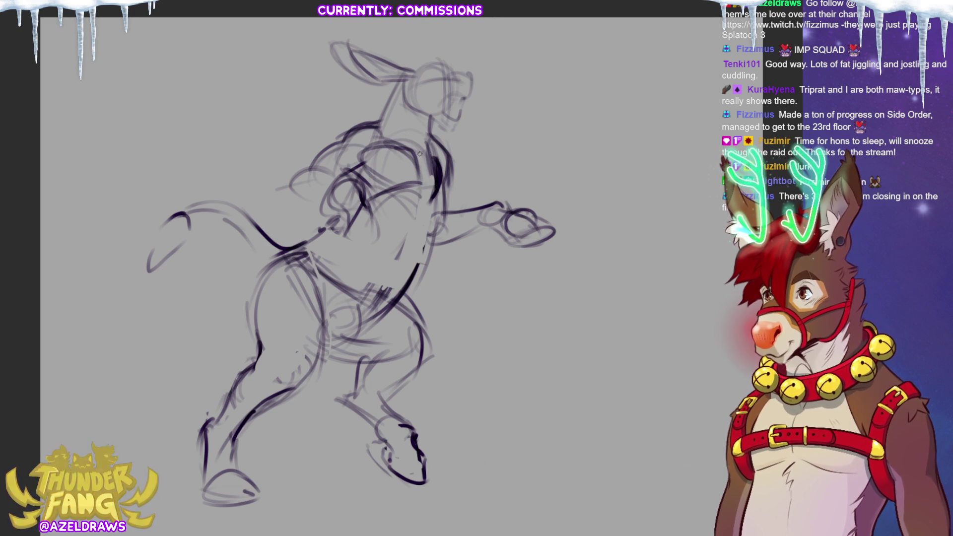
drag(432, 211, 416, 268)
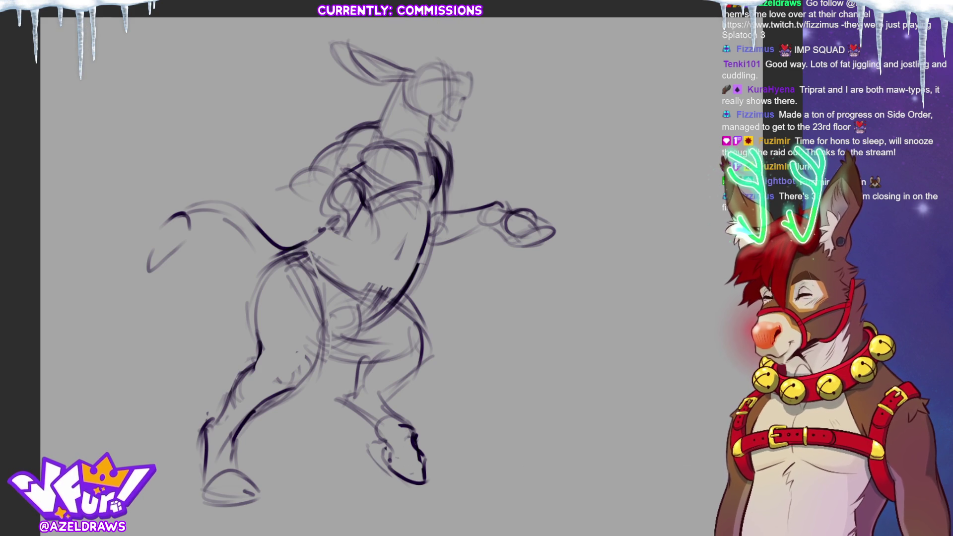
mouse_move(416, 68)
mouse_down()
mouse_move(331, 34)
mouse_move(405, 86)
mouse_move(406, 55)
mouse_move(383, 97)
mouse_up()
- Rotate the lassoed ear to a flatter swept-back angle, commit it, and deselect
click(416, 114)
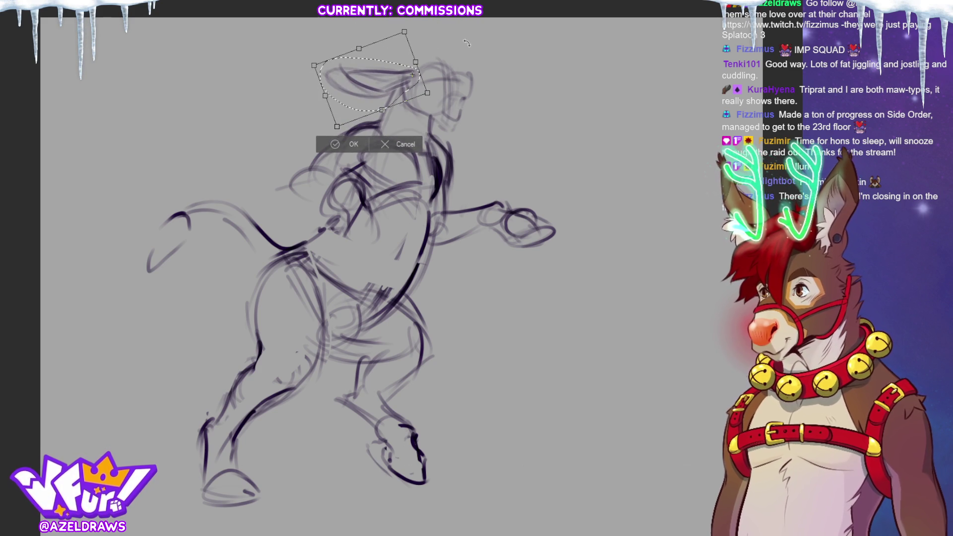
click(346, 144)
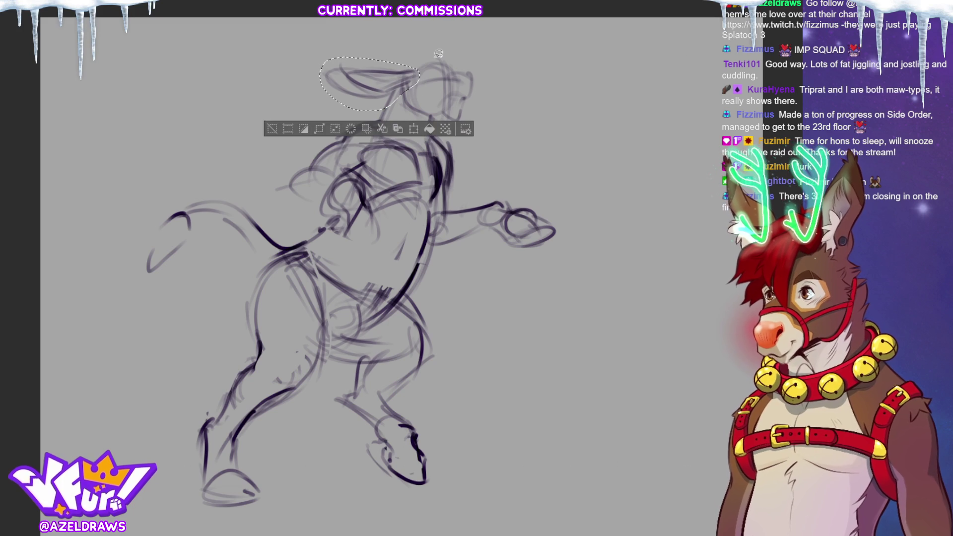
click(270, 129)
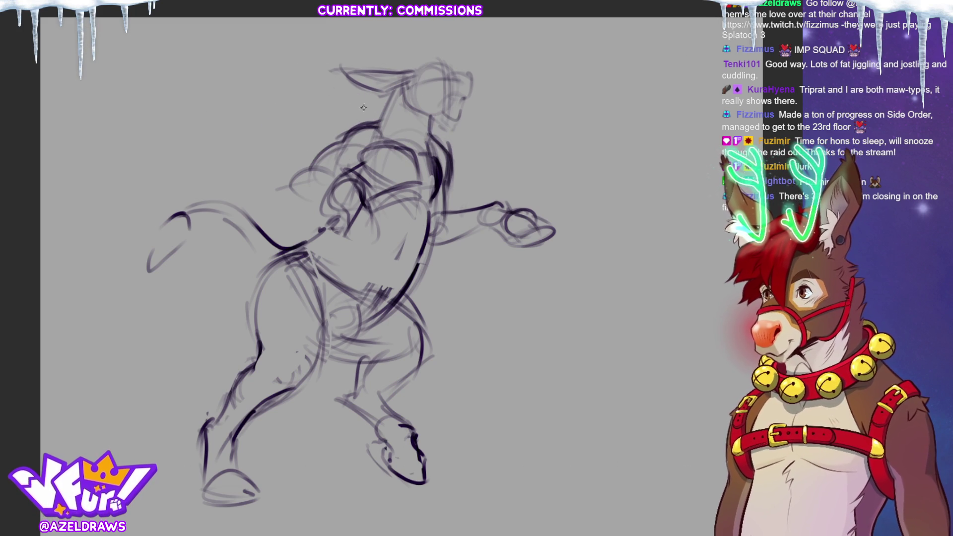
- Darken the lines on the neck, jaw, chin, back and top of head, shoulder and belly
drag(382, 118, 408, 81)
drag(427, 128, 458, 118)
mouse_move(476, 69)
mouse_down()
mouse_move(471, 84)
mouse_move(449, 75)
mouse_move(467, 67)
mouse_move(475, 97)
mouse_up()
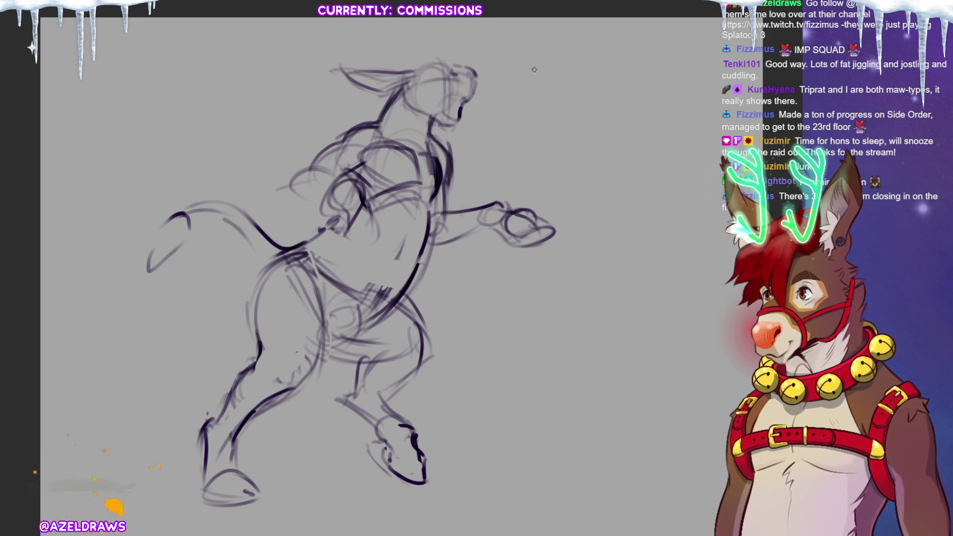
drag(412, 62, 425, 55)
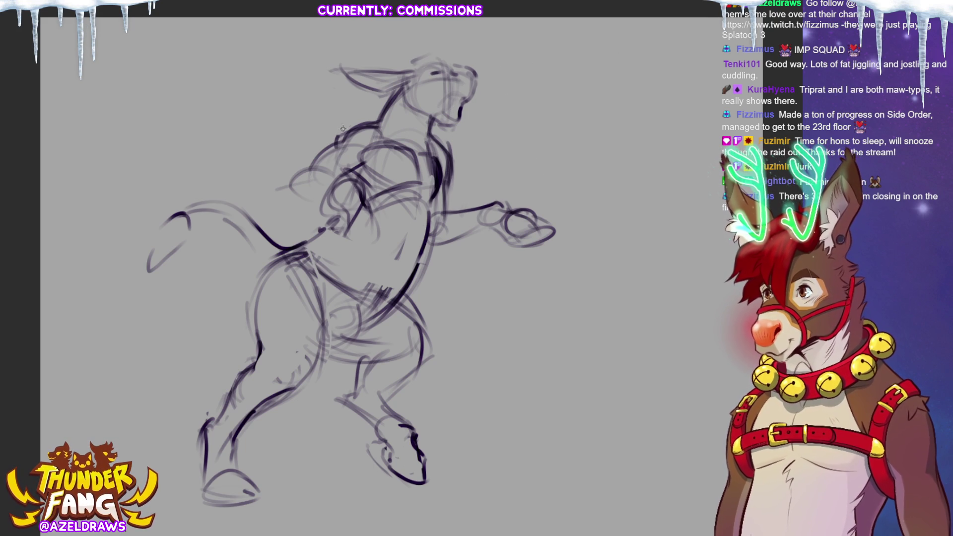
mouse_move(319, 149)
mouse_down()
mouse_move(298, 180)
mouse_move(324, 200)
mouse_move(350, 167)
mouse_move(338, 204)
mouse_move(350, 226)
mouse_move(376, 237)
mouse_move(379, 256)
mouse_up()
mouse_move(348, 226)
mouse_down()
mouse_move(382, 251)
mouse_move(372, 228)
mouse_up()
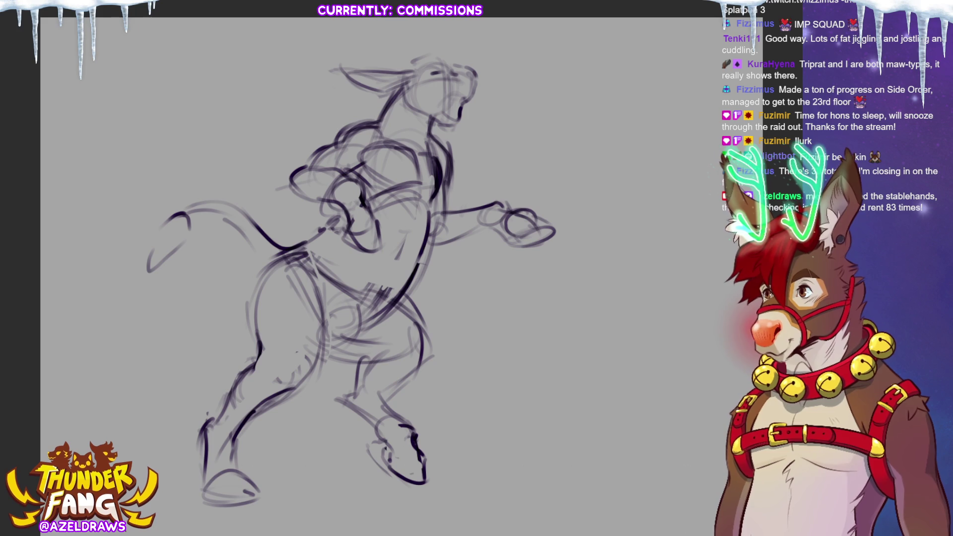
- Add extra rough pencil strokes along the back and shoulder
mouse_move(329, 138)
mouse_down()
mouse_move(284, 174)
mouse_move(312, 199)
mouse_move(361, 168)
mouse_up()
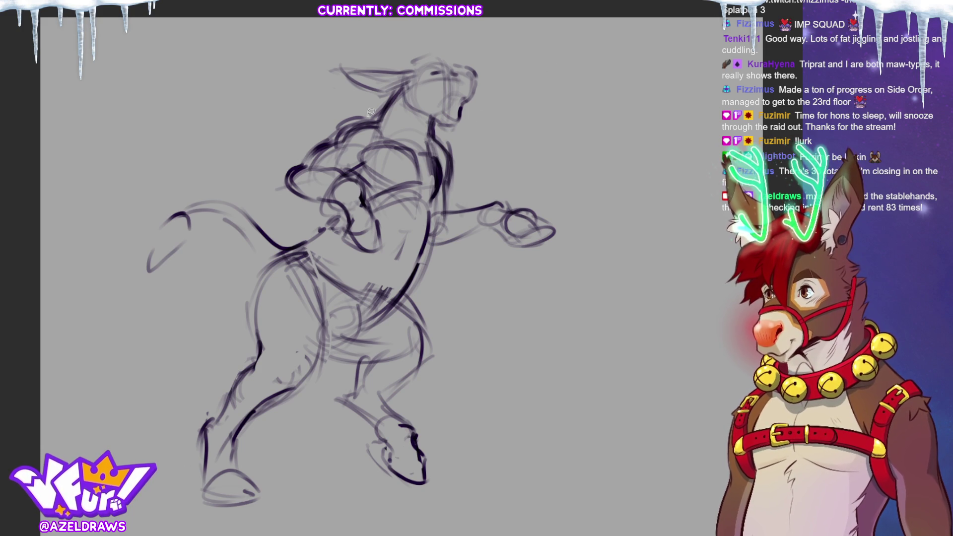
- Lasso-fill the shoulder, upper arm, tail, outstretched arm and torso in purple
mouse_move(307, 162)
mouse_down()
mouse_move(353, 179)
mouse_move(380, 236)
mouse_move(300, 159)
mouse_up()
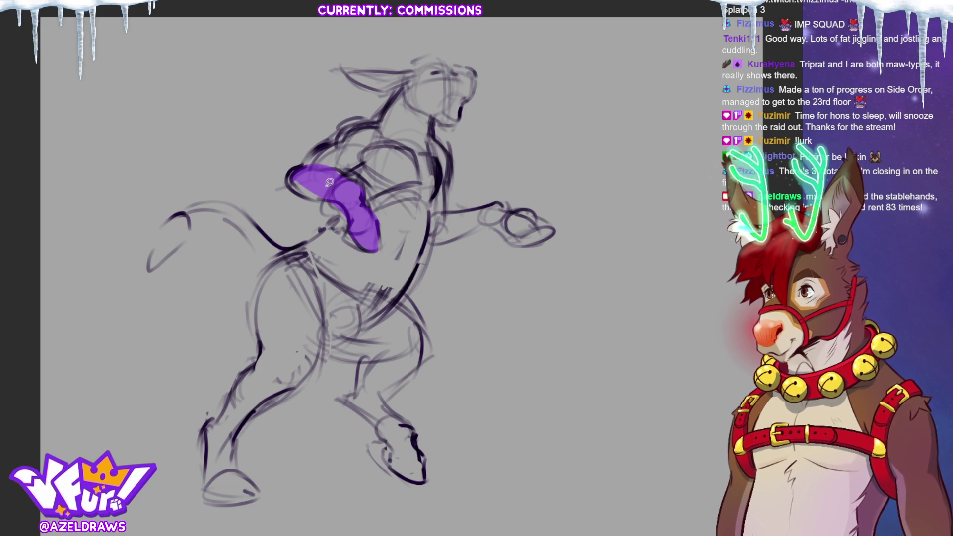
mouse_move(287, 253)
mouse_down()
mouse_move(257, 220)
mouse_move(166, 215)
mouse_move(284, 254)
mouse_up()
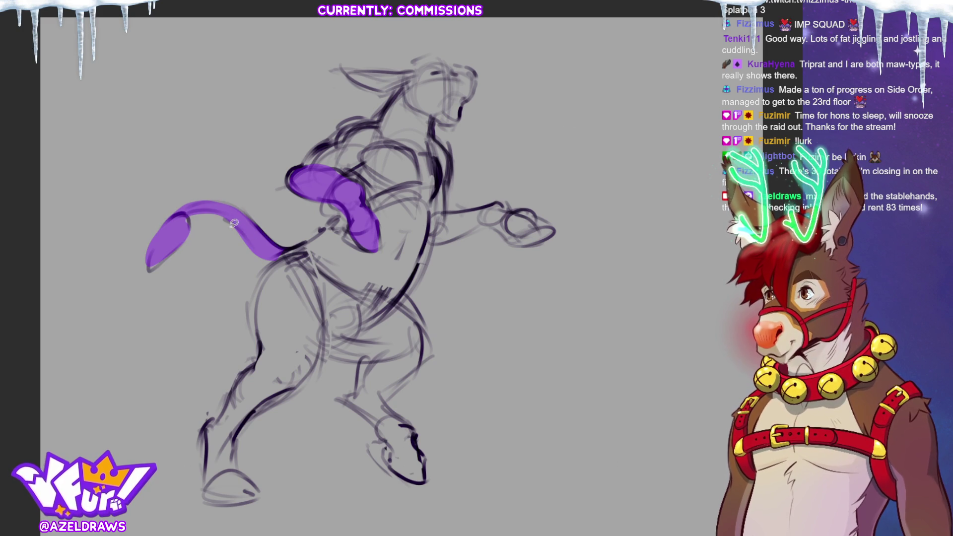
mouse_move(447, 217)
mouse_down()
mouse_move(533, 210)
mouse_move(551, 236)
mouse_move(482, 233)
mouse_move(450, 218)
mouse_up()
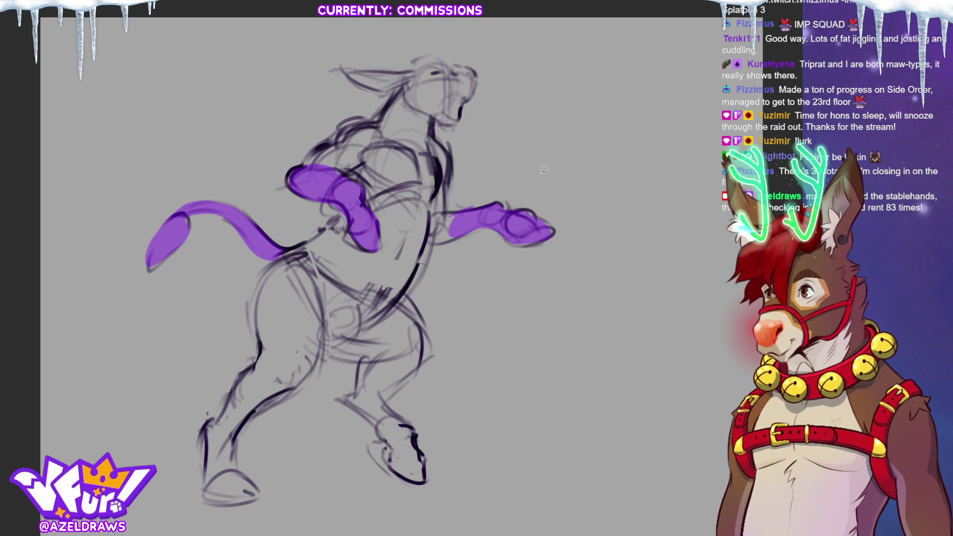
drag(367, 213, 433, 203)
mouse_move(407, 288)
mouse_down()
mouse_move(312, 279)
mouse_move(339, 212)
mouse_move(368, 211)
mouse_up()
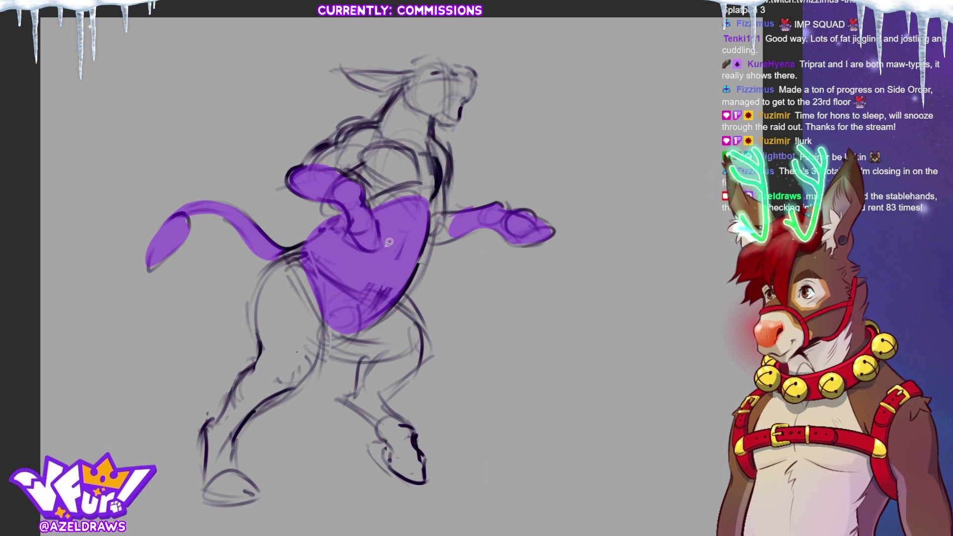
- Lasso-fill the left leg, hooves, belly, thigh, head and ears in purple
mouse_move(277, 372)
mouse_down()
mouse_move(224, 405)
mouse_move(199, 477)
mouse_move(264, 483)
mouse_move(256, 411)
mouse_move(292, 376)
mouse_up()
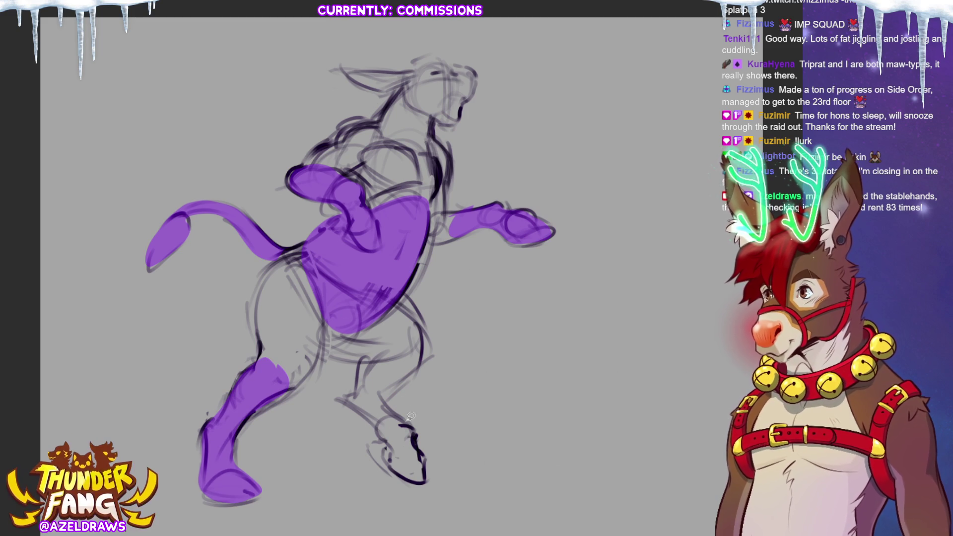
mouse_move(410, 423)
mouse_down()
mouse_move(383, 423)
mouse_move(425, 481)
mouse_move(416, 426)
mouse_up()
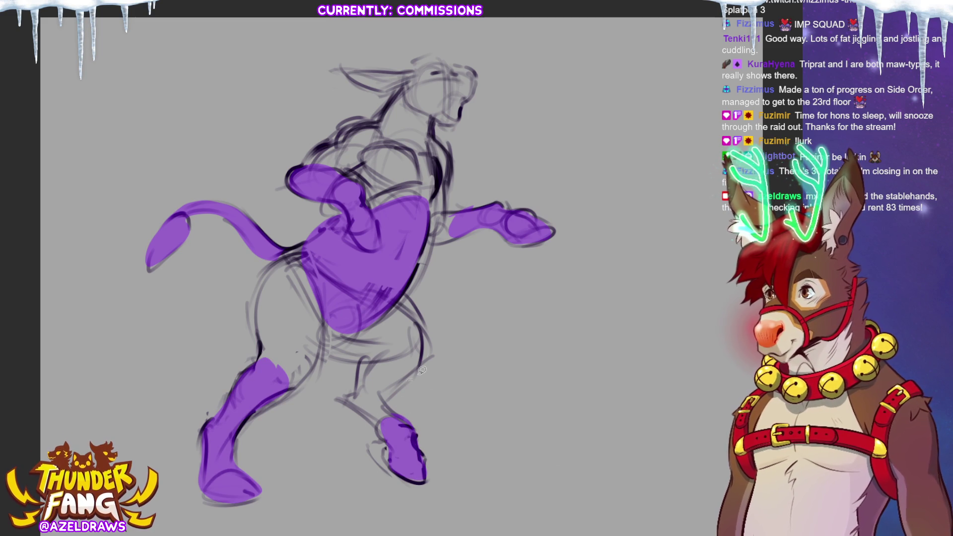
mouse_move(355, 334)
mouse_down()
mouse_move(336, 313)
mouse_move(376, 294)
mouse_up()
mouse_move(322, 348)
mouse_down()
mouse_move(377, 363)
mouse_move(360, 383)
mouse_move(417, 348)
mouse_move(397, 299)
mouse_up()
mouse_move(369, 355)
mouse_down()
mouse_move(366, 397)
mouse_move(394, 427)
mouse_move(348, 392)
mouse_move(429, 342)
mouse_up()
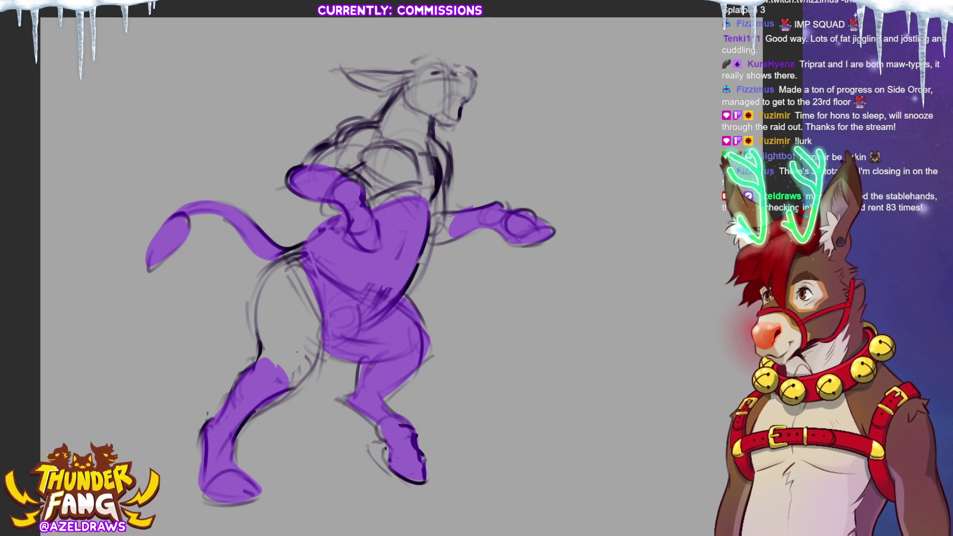
mouse_move(467, 68)
mouse_down()
mouse_move(423, 93)
mouse_move(436, 145)
mouse_move(444, 116)
mouse_move(469, 99)
mouse_move(469, 69)
mouse_move(342, 69)
mouse_move(395, 99)
mouse_move(475, 104)
mouse_up()
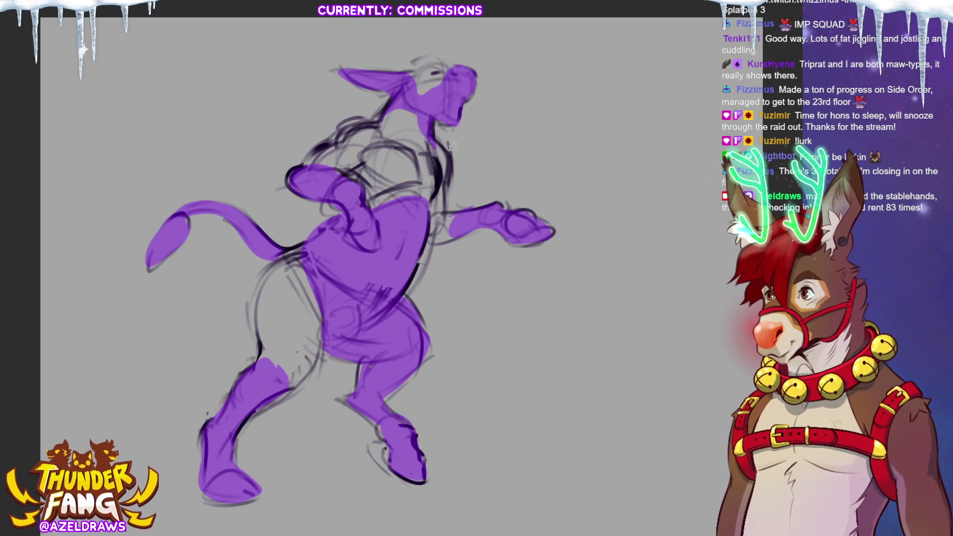
- Extend purple down the neck, trim the chest, clear the belly above the hip, and sketch a curve by the tail
mouse_move(432, 137)
mouse_down()
mouse_move(454, 154)
mouse_move(449, 200)
mouse_move(438, 149)
mouse_up()
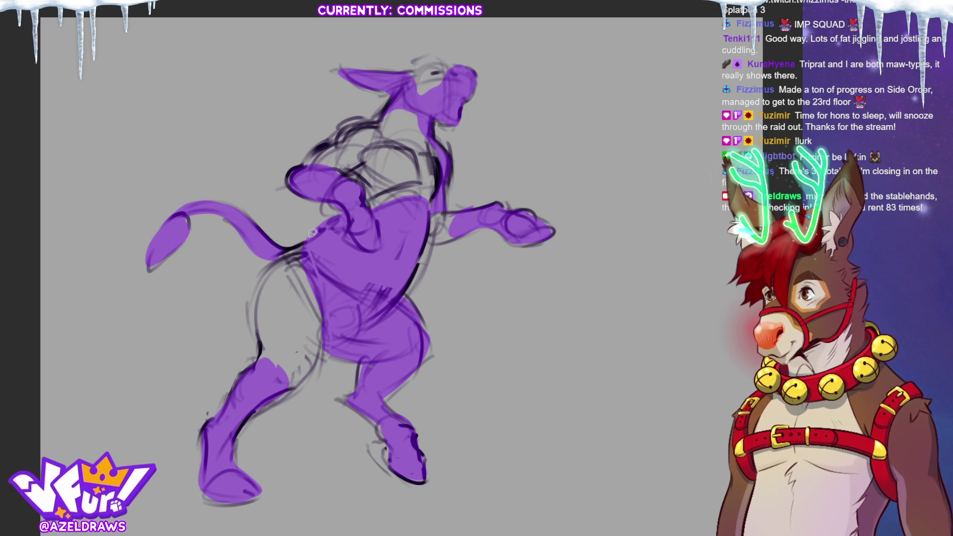
mouse_move(318, 229)
mouse_down()
mouse_move(414, 268)
mouse_move(397, 298)
mouse_move(362, 314)
mouse_move(320, 234)
mouse_up()
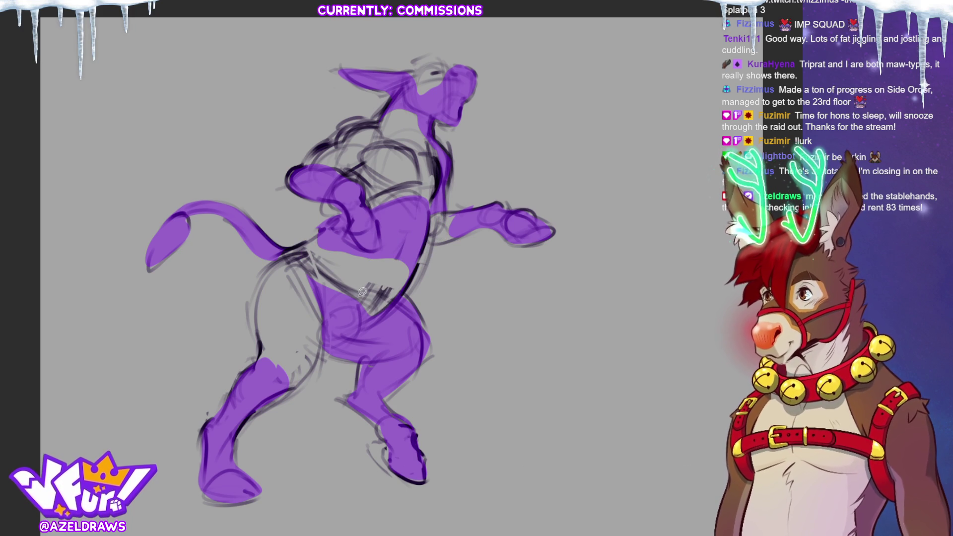
mouse_move(341, 300)
mouse_down()
mouse_move(298, 254)
mouse_move(330, 295)
mouse_up()
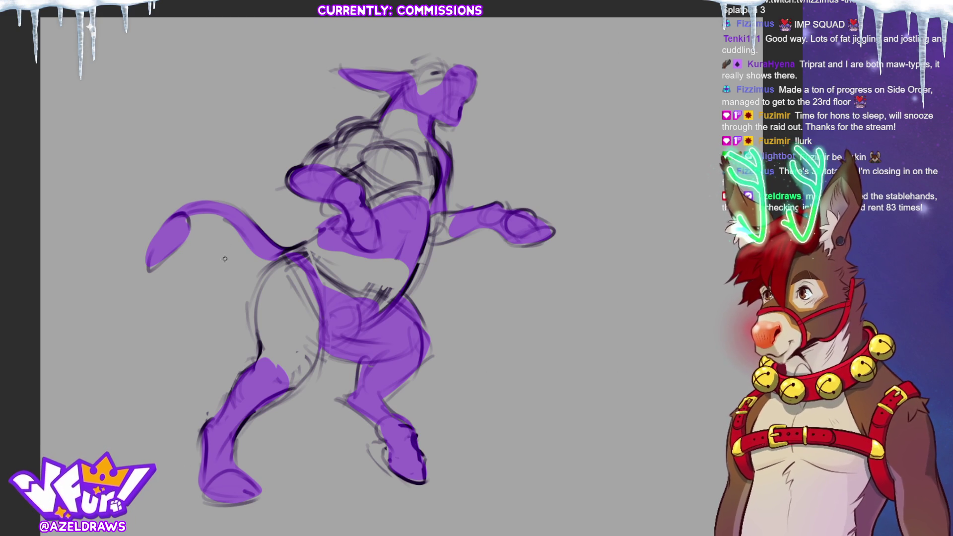
drag(241, 234, 259, 282)
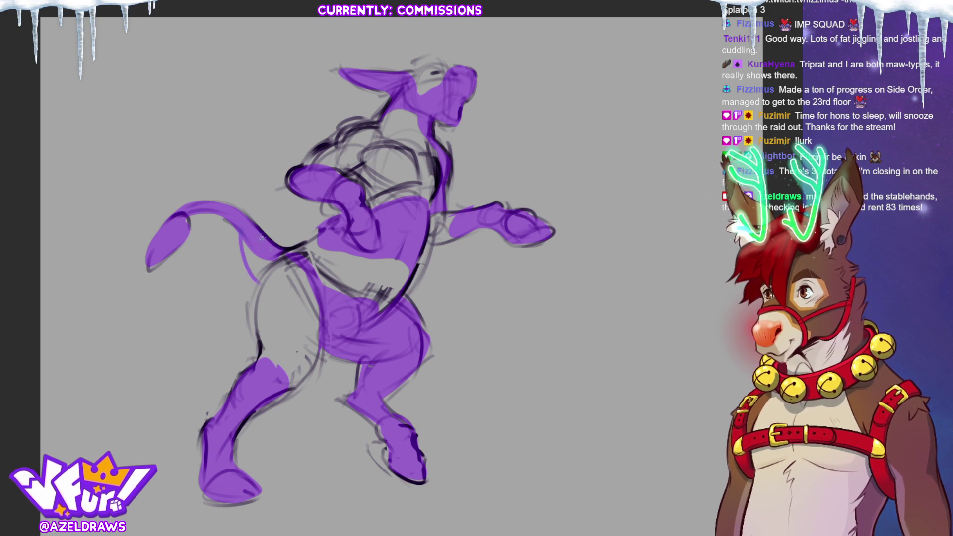
- Paint purple drips from the tail tip, undoing one stray stroke, and outline the tip dark
drag(220, 233, 239, 250)
mouse_move(195, 217)
mouse_down()
mouse_move(198, 260)
mouse_move(155, 287)
mouse_move(148, 318)
mouse_up()
key(ctrl+z)
mouse_move(151, 277)
mouse_down()
mouse_move(145, 298)
mouse_move(153, 272)
mouse_up()
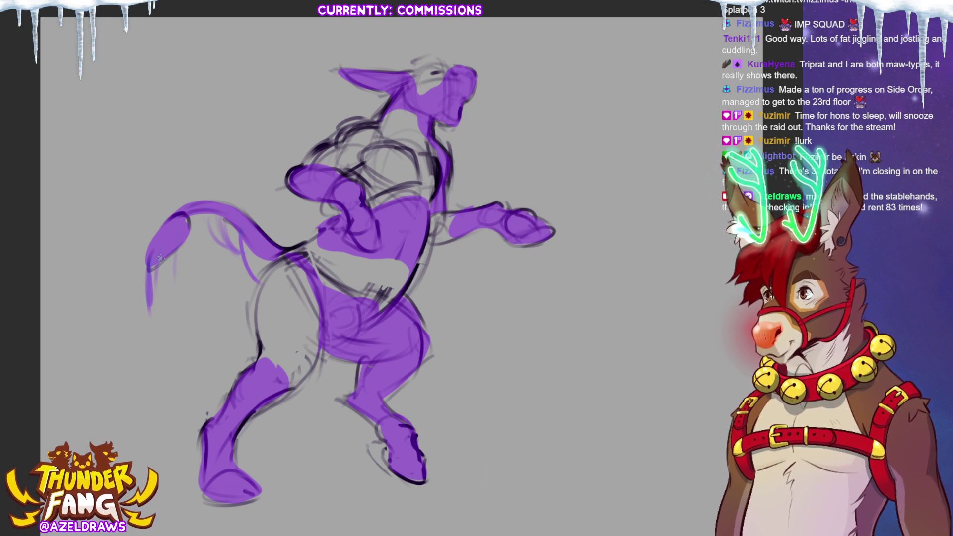
drag(190, 216, 180, 256)
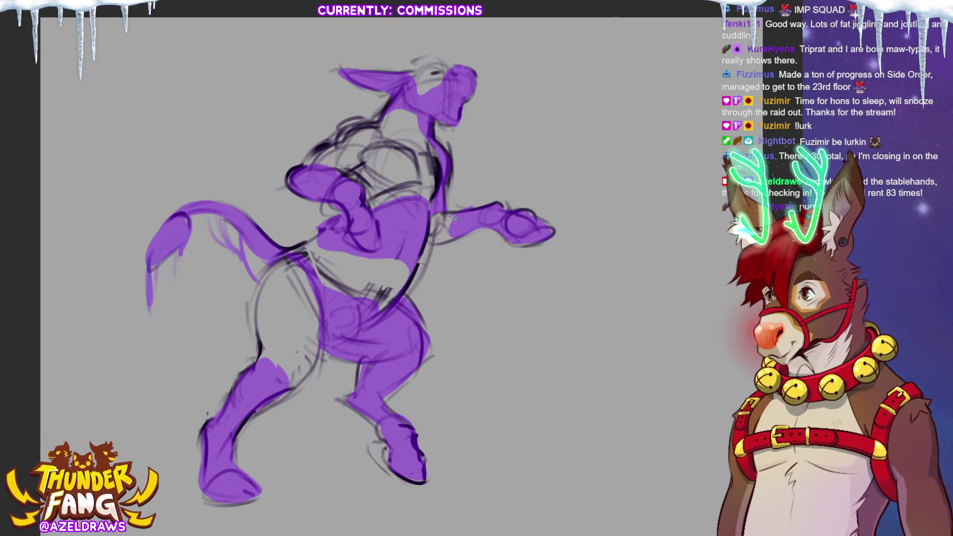
- Add dark lines under the arm and along the neck, then paint drips down the lower left leg
drag(438, 242, 456, 232)
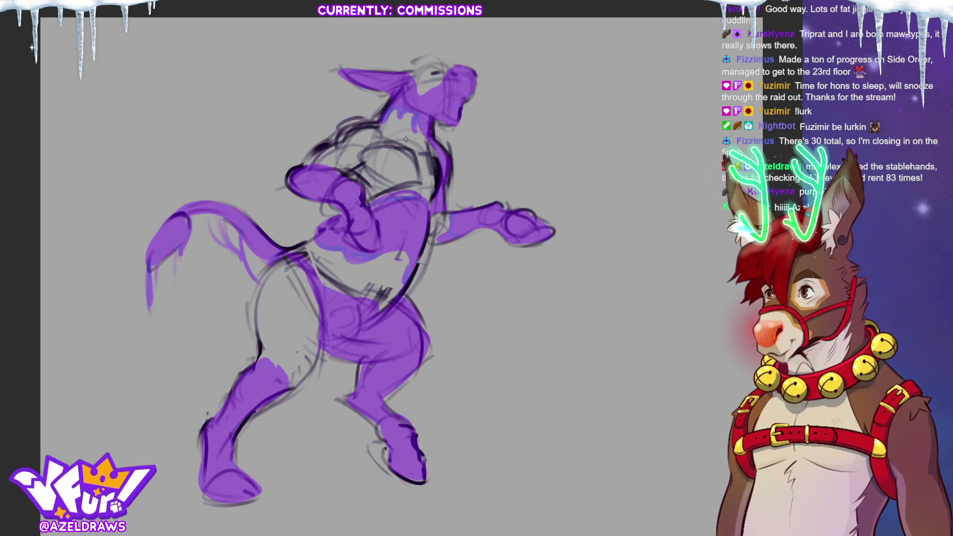
drag(412, 149, 422, 179)
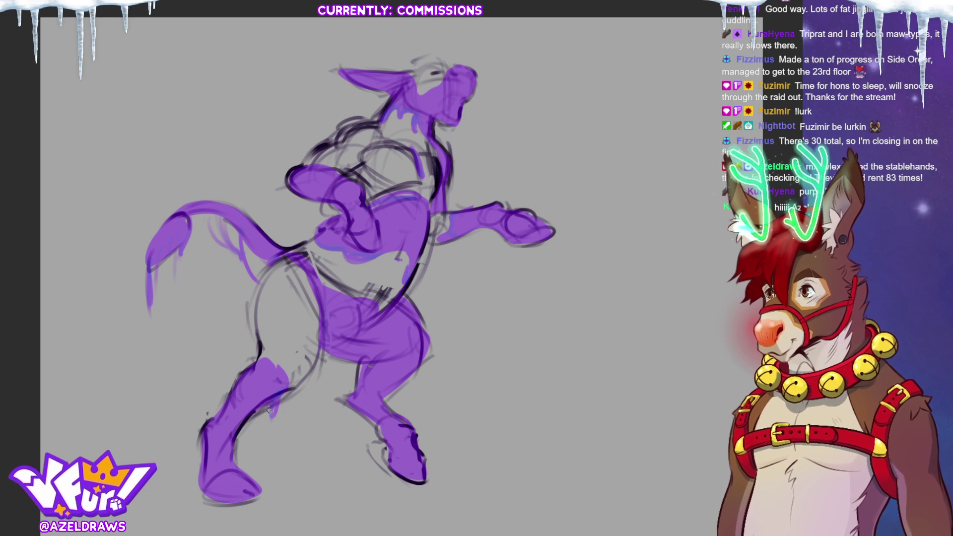
mouse_move(263, 351)
mouse_down()
mouse_move(306, 369)
mouse_move(303, 394)
mouse_move(296, 385)
mouse_up()
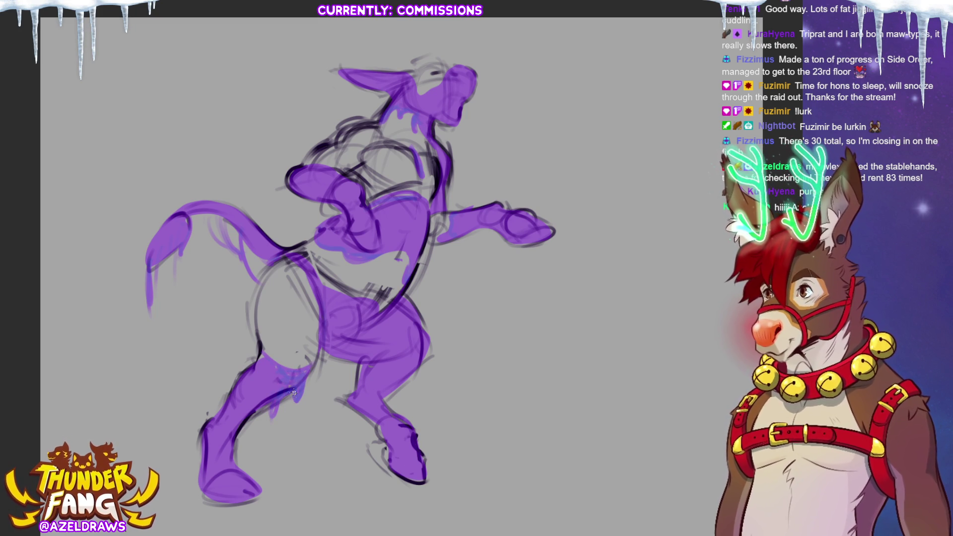
drag(294, 407, 292, 427)
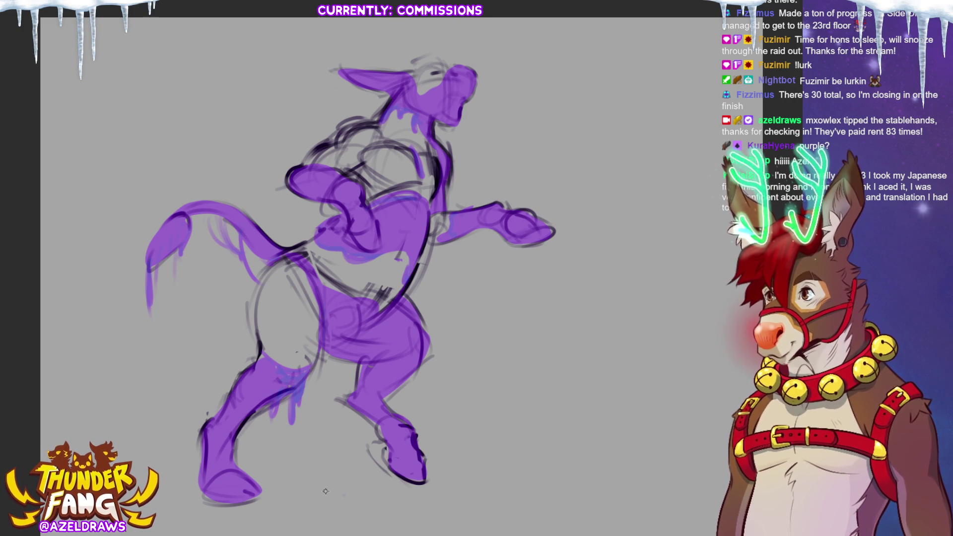
- Paint purple goo puddles beneath both feet, connected up to the right foot
mouse_move(340, 489)
mouse_down()
mouse_move(313, 484)
mouse_move(372, 487)
mouse_move(293, 492)
mouse_move(347, 501)
mouse_move(370, 498)
mouse_move(298, 490)
mouse_up()
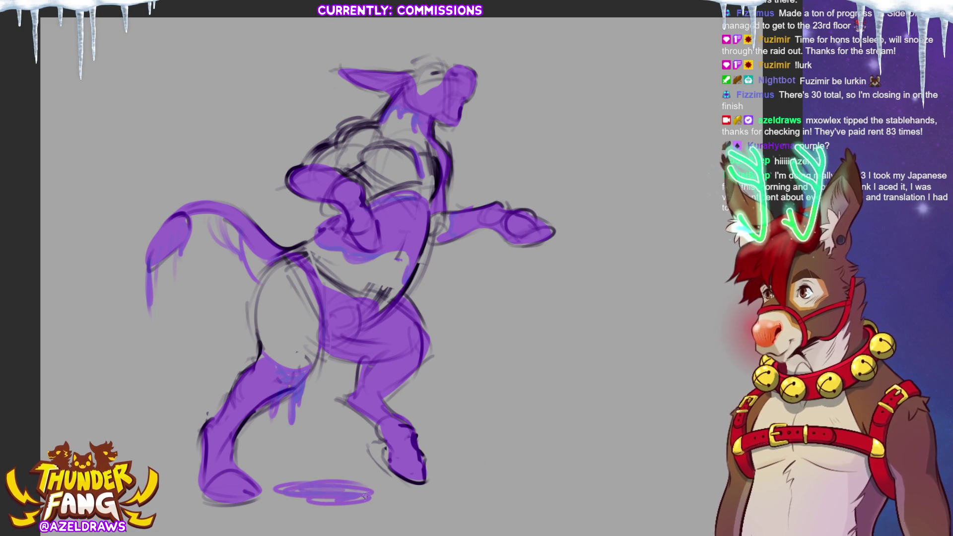
mouse_move(365, 501)
mouse_down()
mouse_move(405, 479)
mouse_move(392, 462)
mouse_up()
mouse_move(372, 495)
mouse_down()
mouse_move(401, 477)
mouse_move(358, 479)
mouse_move(374, 458)
mouse_up()
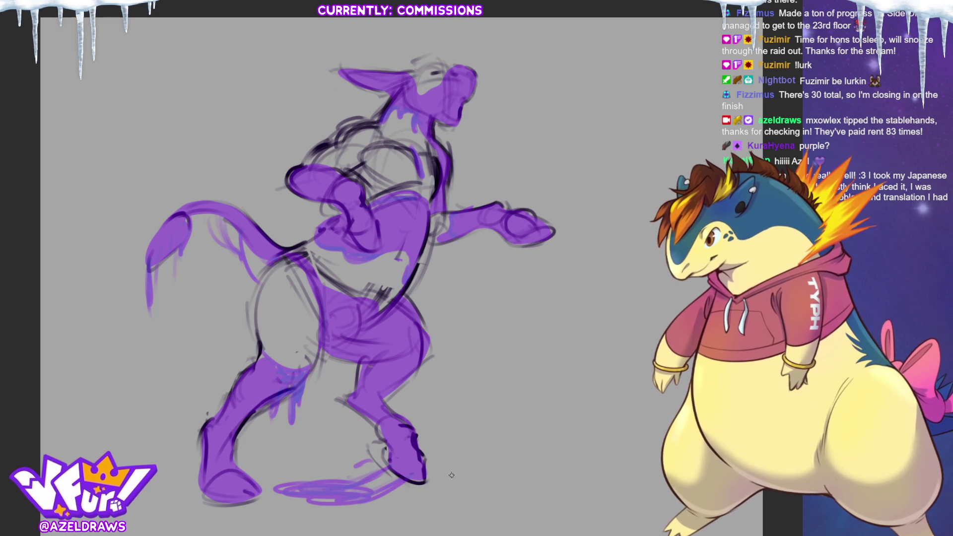
mouse_move(172, 493)
mouse_down()
mouse_move(268, 496)
mouse_move(270, 524)
mouse_up()
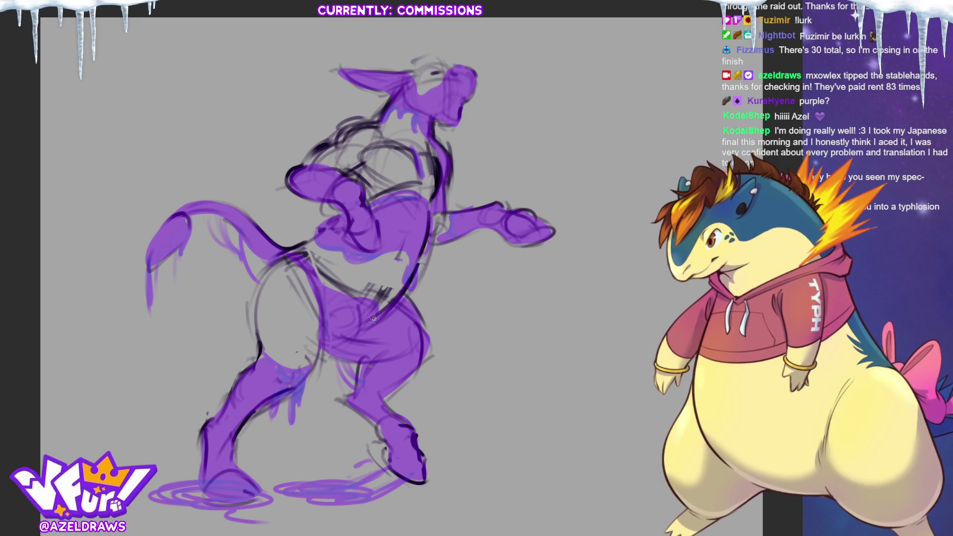
- Add purple goo drips hanging under the raised hand and forearm
mouse_move(504, 240)
mouse_down()
mouse_move(507, 264)
mouse_move(512, 244)
mouse_up()
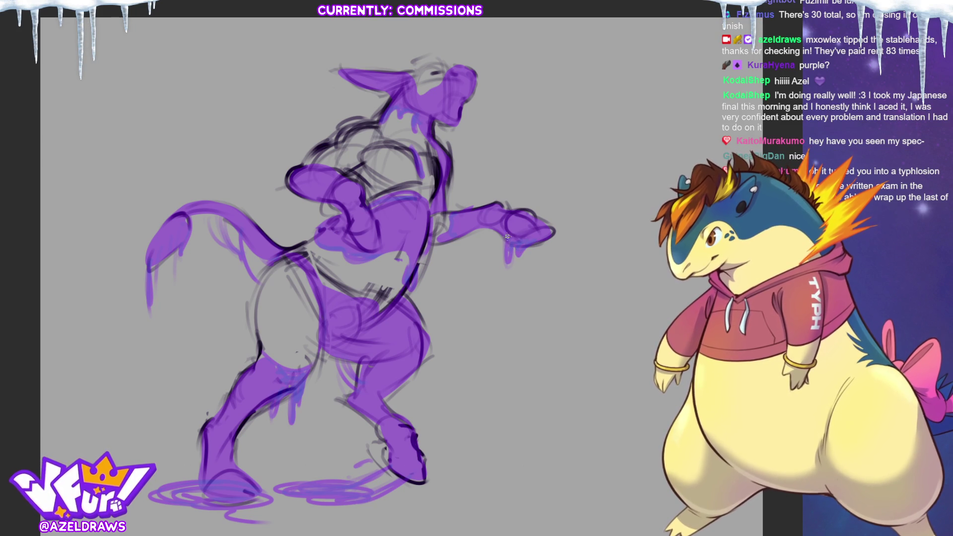
drag(507, 239, 503, 273)
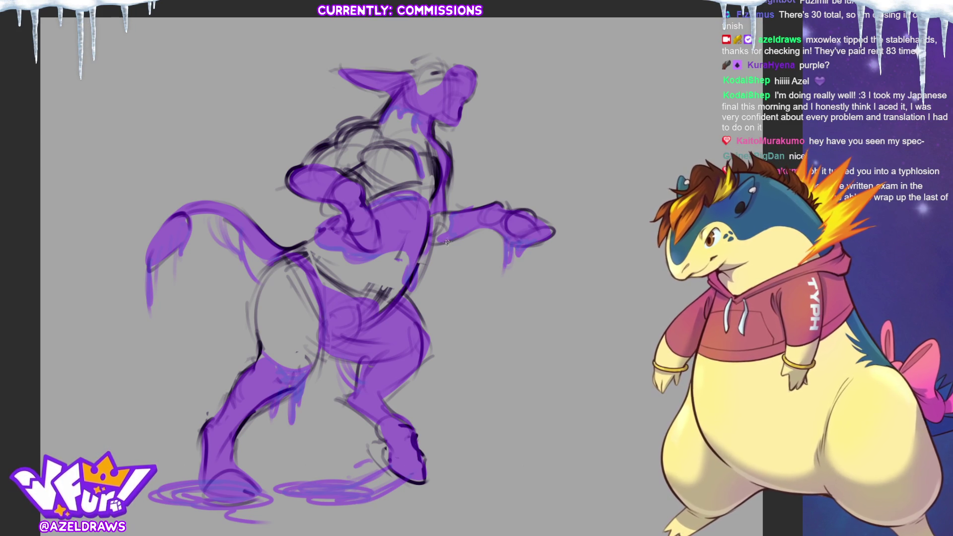
mouse_move(456, 246)
mouse_down()
mouse_move(501, 220)
mouse_move(490, 245)
mouse_up()
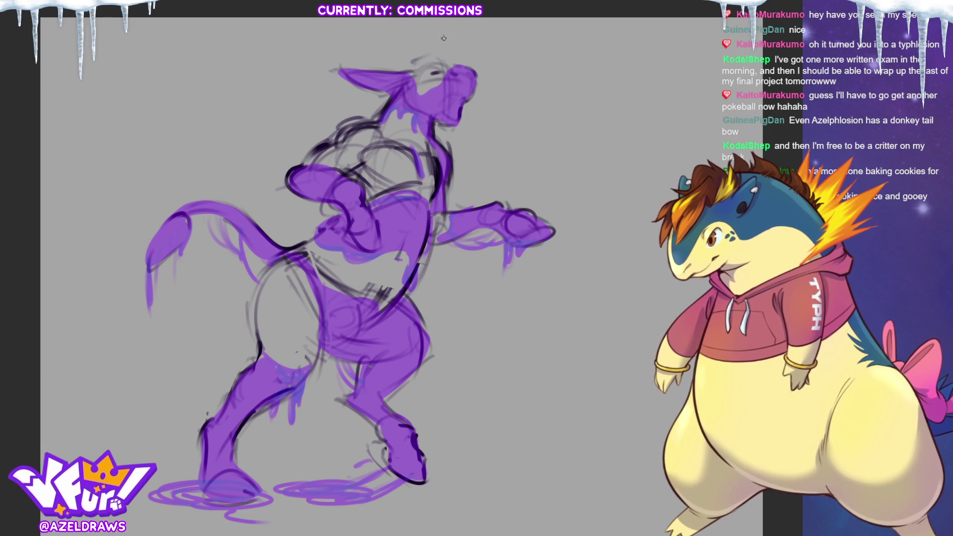
mouse_move(408, 59)
mouse_down()
mouse_move(403, 68)
mouse_move(433, 50)
mouse_move(459, 58)
mouse_up()
- Sketch black lines for a head tuft, the shoulder and torso, the left hip curve and the chest
drag(400, 68, 409, 49)
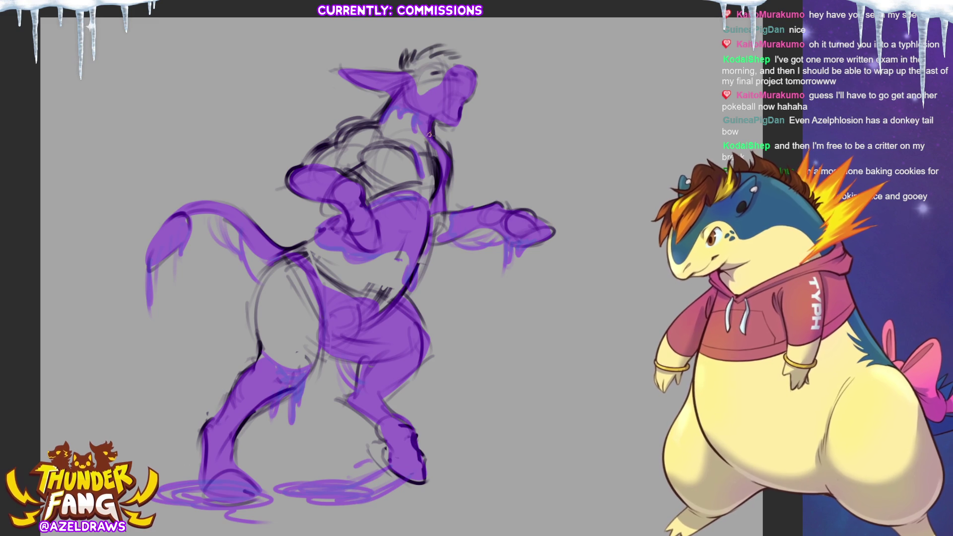
drag(417, 149, 423, 171)
drag(374, 116, 329, 133)
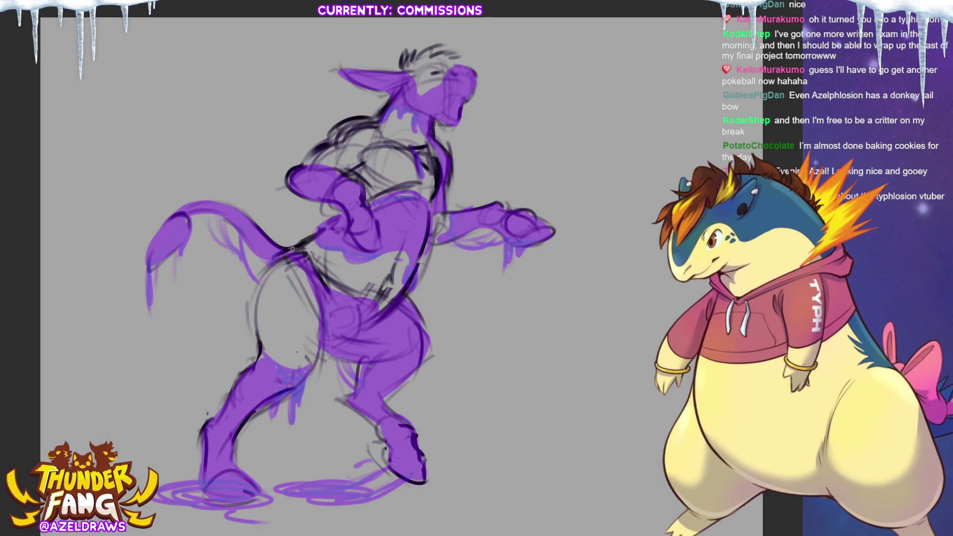
mouse_move(288, 254)
mouse_down()
mouse_move(268, 270)
mouse_move(253, 338)
mouse_up()
mouse_move(271, 269)
mouse_down()
mouse_move(268, 297)
mouse_move(287, 304)
mouse_move(263, 273)
mouse_move(273, 317)
mouse_move(258, 320)
mouse_move(298, 334)
mouse_move(271, 348)
mouse_up()
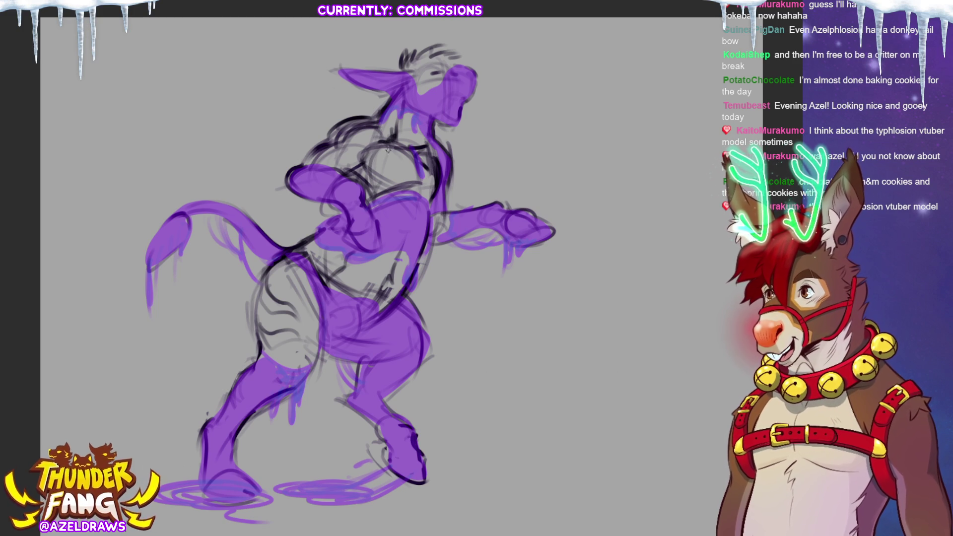
drag(375, 145, 367, 191)
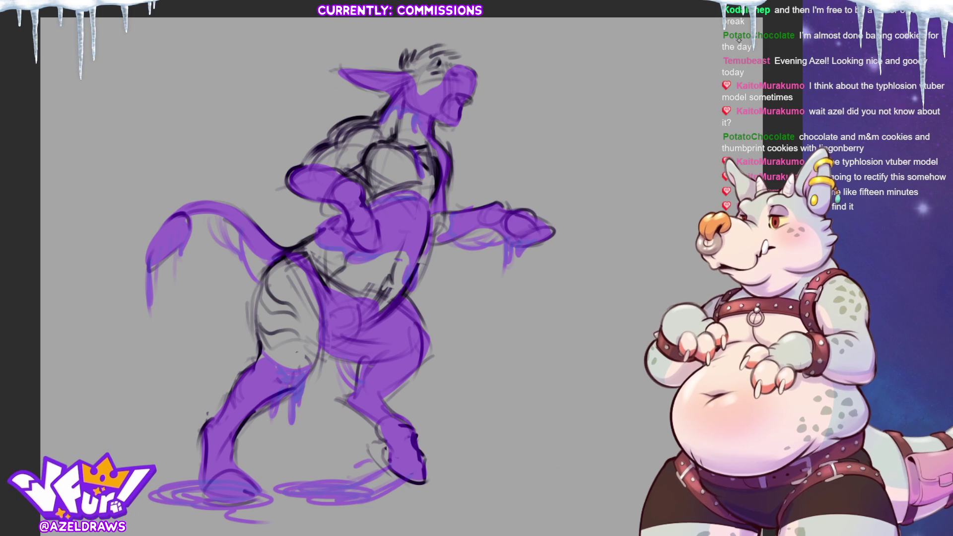
- Redraw the extended hand and erase its loop into claw-like fingers
mouse_move(505, 214)
mouse_down()
mouse_move(542, 211)
mouse_move(563, 228)
mouse_up()
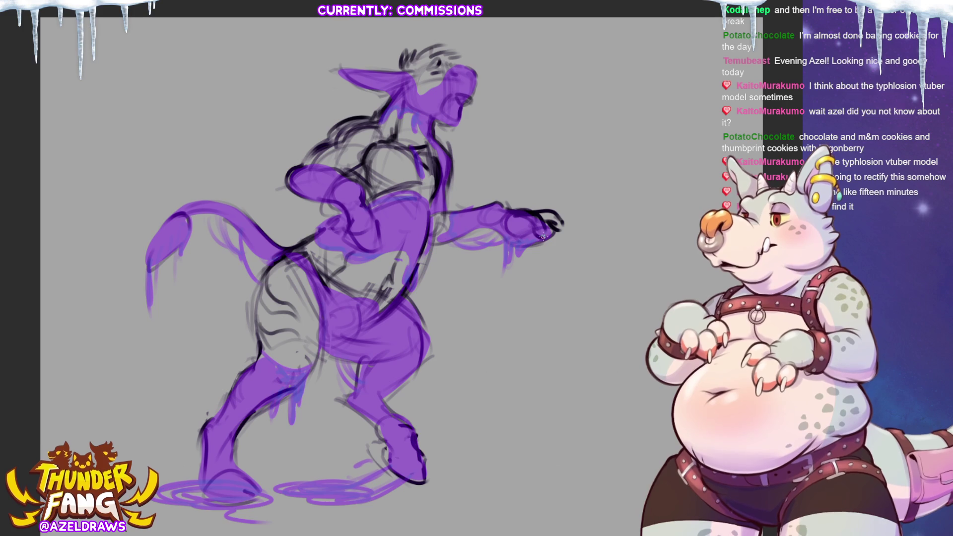
mouse_move(494, 220)
mouse_down()
mouse_move(496, 238)
mouse_move(505, 240)
mouse_move(515, 216)
mouse_move(528, 217)
mouse_move(519, 241)
mouse_move(553, 249)
mouse_move(524, 231)
mouse_move(566, 221)
mouse_move(561, 244)
mouse_up()
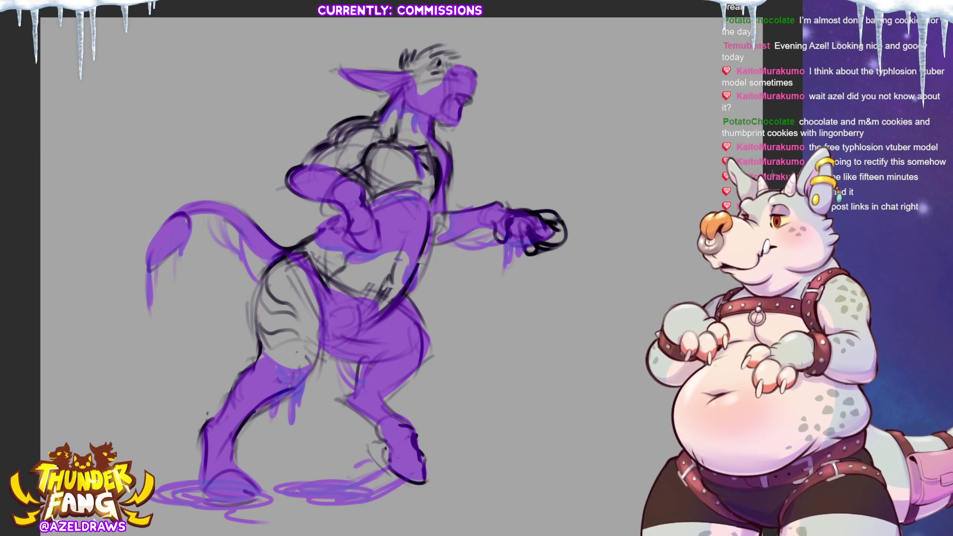
mouse_move(544, 250)
mouse_down()
mouse_move(564, 231)
mouse_move(552, 247)
mouse_move(562, 233)
mouse_move(550, 219)
mouse_up()
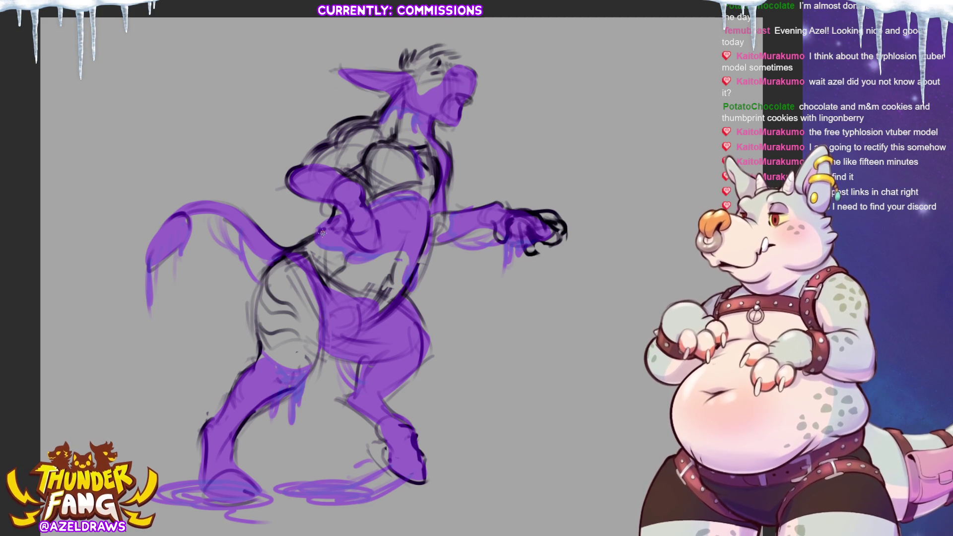
- Strengthen the right torso and hip outline, plus a small stroke on the upper back
mouse_move(435, 208)
mouse_down()
mouse_move(421, 285)
mouse_move(384, 319)
mouse_up()
mouse_move(423, 284)
mouse_down()
mouse_move(372, 330)
mouse_move(406, 309)
mouse_up()
mouse_move(435, 257)
mouse_down()
mouse_move(414, 297)
mouse_move(438, 209)
mouse_up()
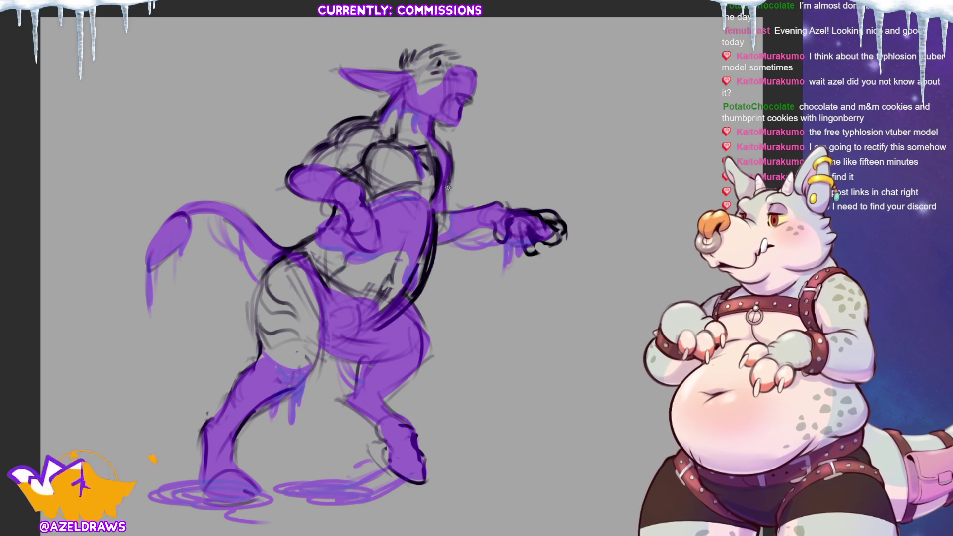
drag(449, 174, 458, 166)
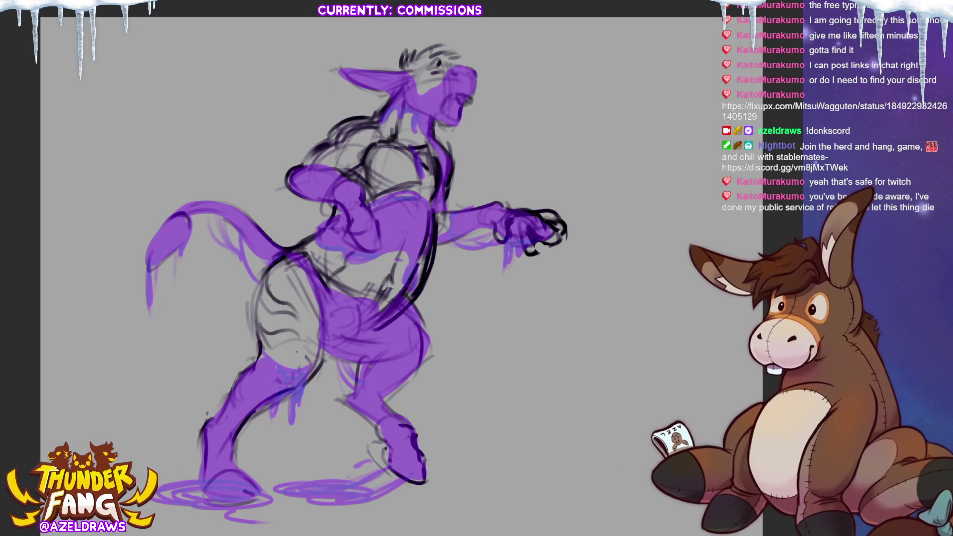
- Pencil a long ear loop rising above the head on the sketch layer
mouse_move(443, 48)
mouse_down()
mouse_move(442, 35)
mouse_move(461, 59)
mouse_move(462, 41)
mouse_move(463, 58)
mouse_up()
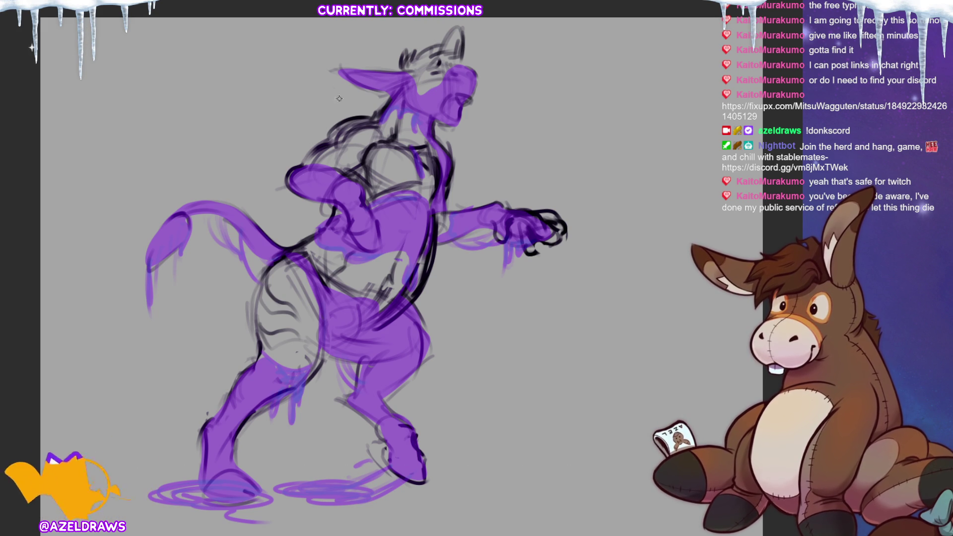
- Draw dark black contour lines along the hip edge, the front of the thigh and across the thigh
mouse_move(305, 243)
mouse_down()
mouse_move(278, 259)
mouse_move(263, 308)
mouse_move(257, 300)
mouse_move(263, 356)
mouse_up()
mouse_move(314, 296)
mouse_down()
mouse_move(327, 355)
mouse_move(314, 372)
mouse_up()
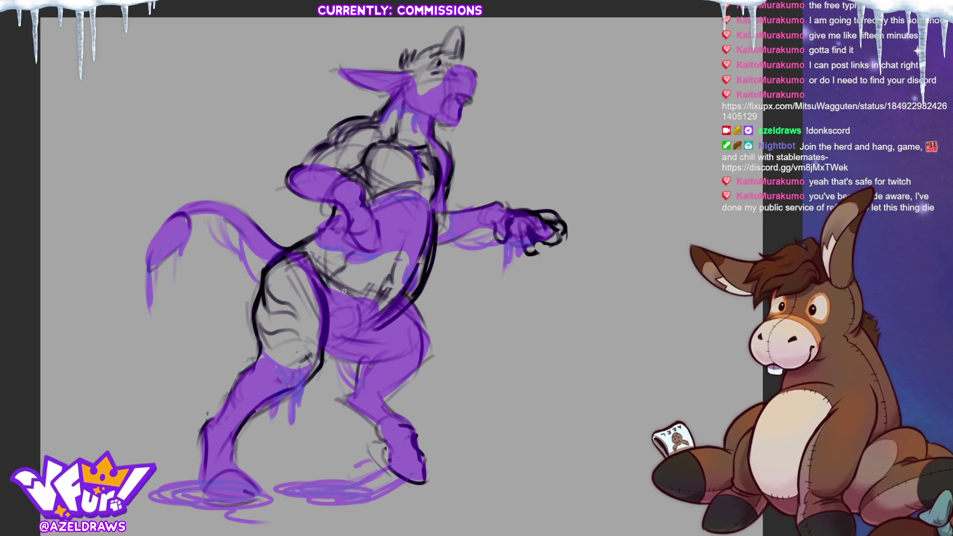
mouse_move(325, 270)
mouse_down()
mouse_move(332, 355)
mouse_move(370, 366)
mouse_move(358, 367)
mouse_up()
drag(414, 301, 422, 337)
mouse_move(367, 361)
mouse_down()
mouse_move(395, 357)
mouse_move(352, 398)
mouse_move(428, 363)
mouse_up()
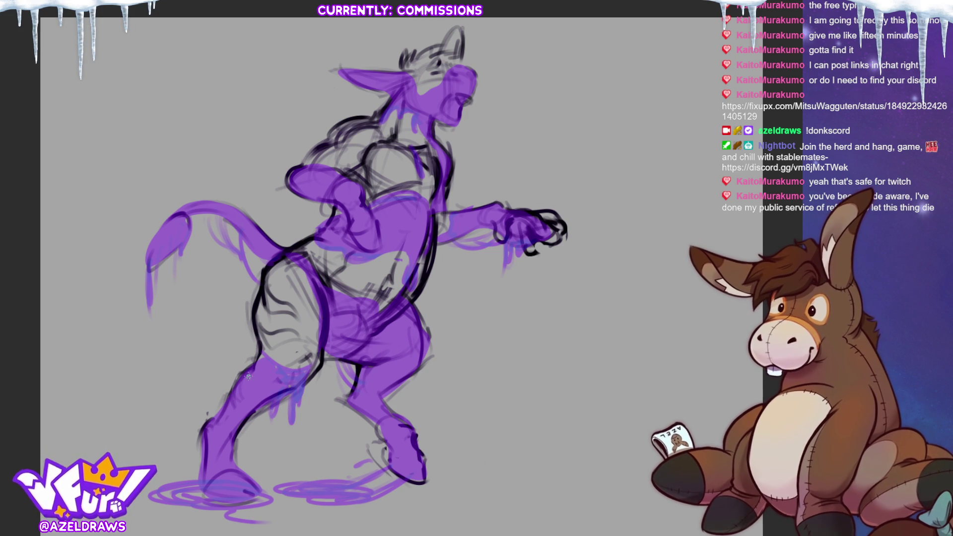
- Hatch short black shading strokes onto the backs of the left and right lower legs
mouse_move(276, 398)
mouse_down()
mouse_move(272, 423)
mouse_move(288, 425)
mouse_up()
drag(307, 380, 297, 422)
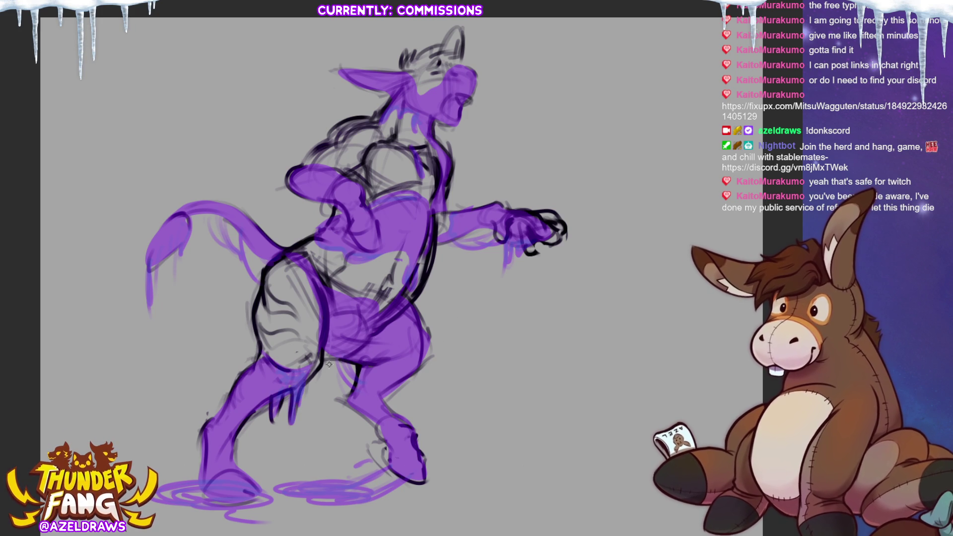
mouse_move(355, 400)
mouse_down()
mouse_move(352, 422)
mouse_move(372, 430)
mouse_up()
drag(393, 440, 388, 459)
drag(385, 418, 373, 441)
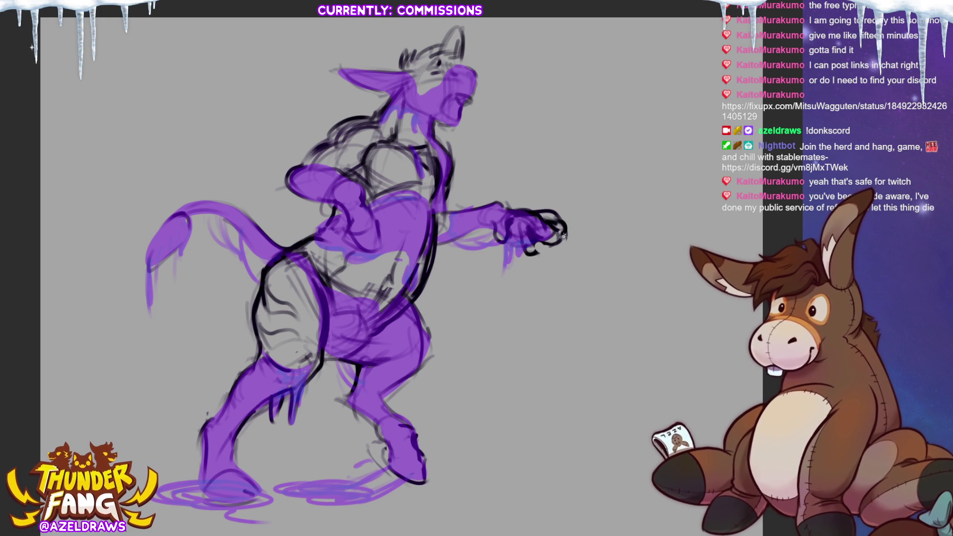